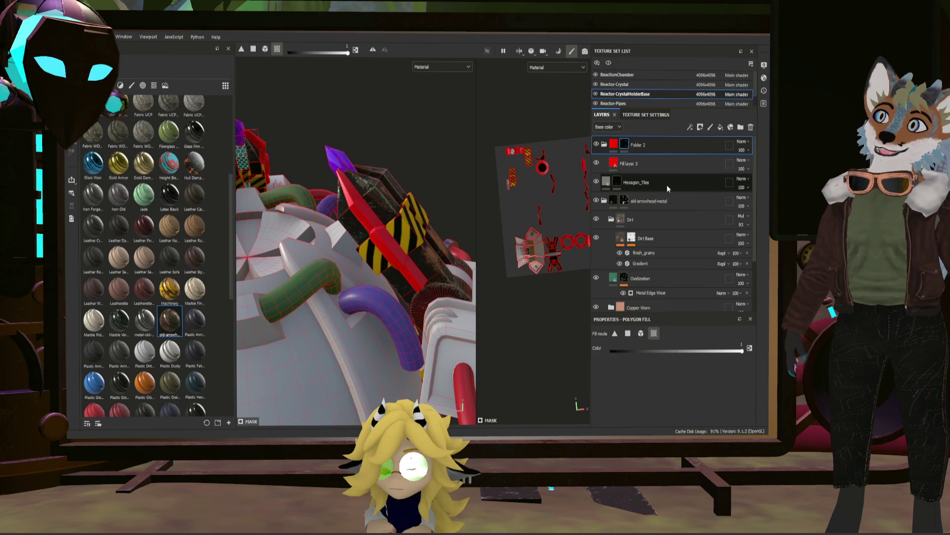
- Inspect Fill layer 3 and leave the Base Metal layer name unchanged
left_click(615, 162)
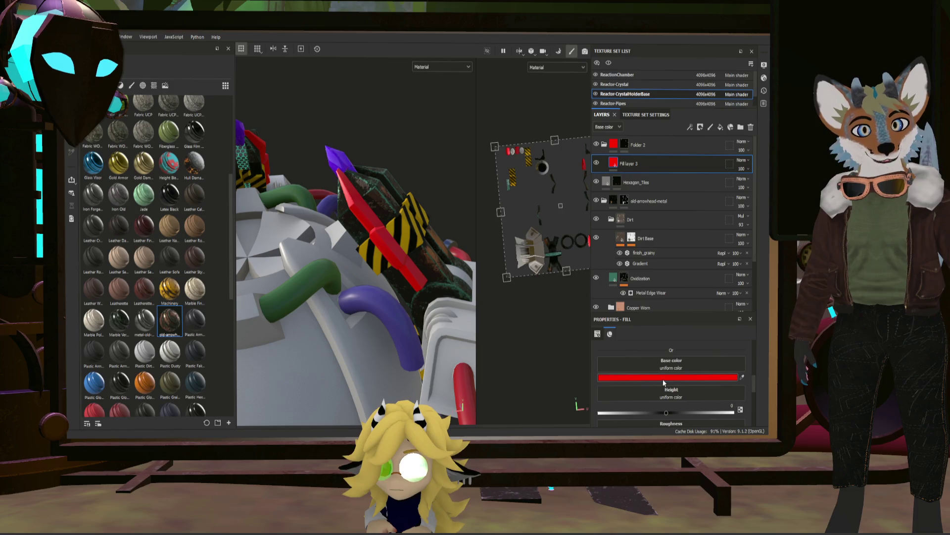
scroll(660, 283, "down", 1)
scroll(660, 283, "down", 1)
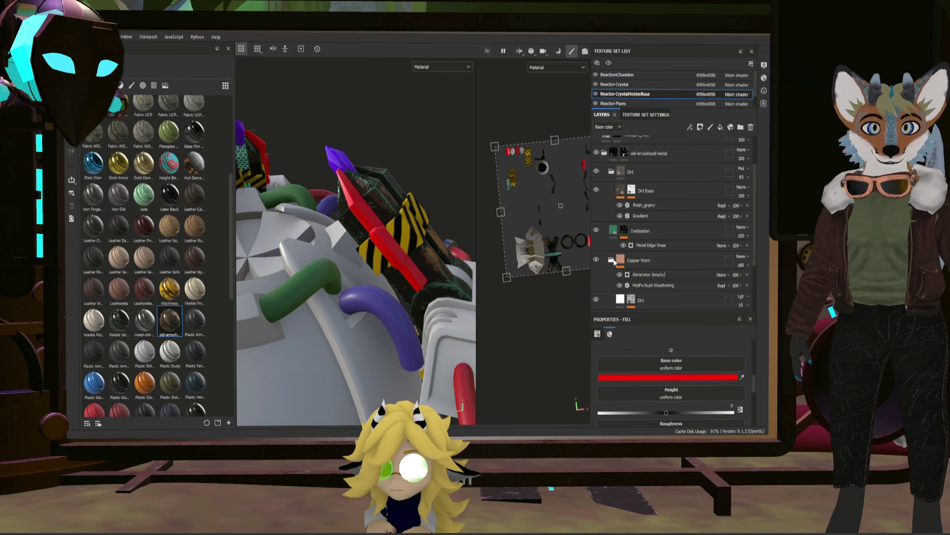
scroll(654, 261, "down", 2)
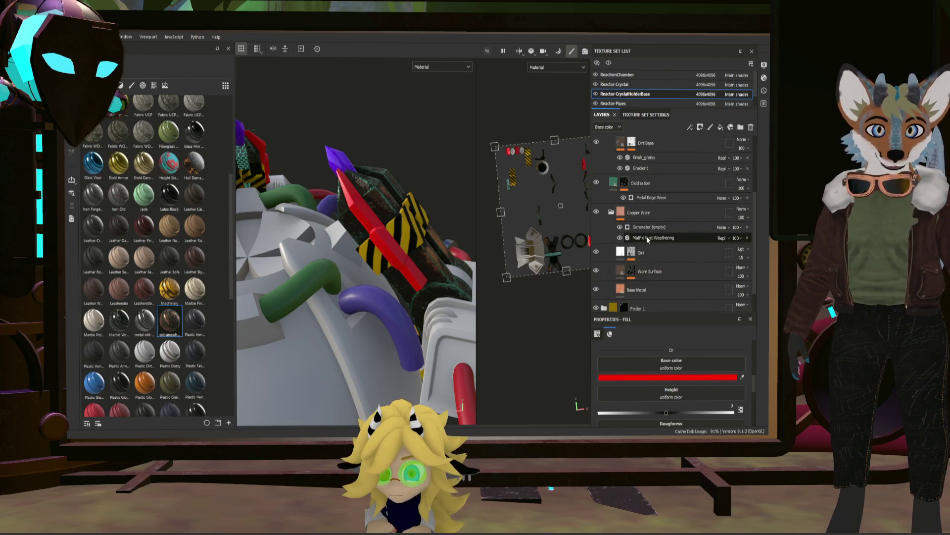
double_click(641, 291)
left_click(668, 271)
key("4")
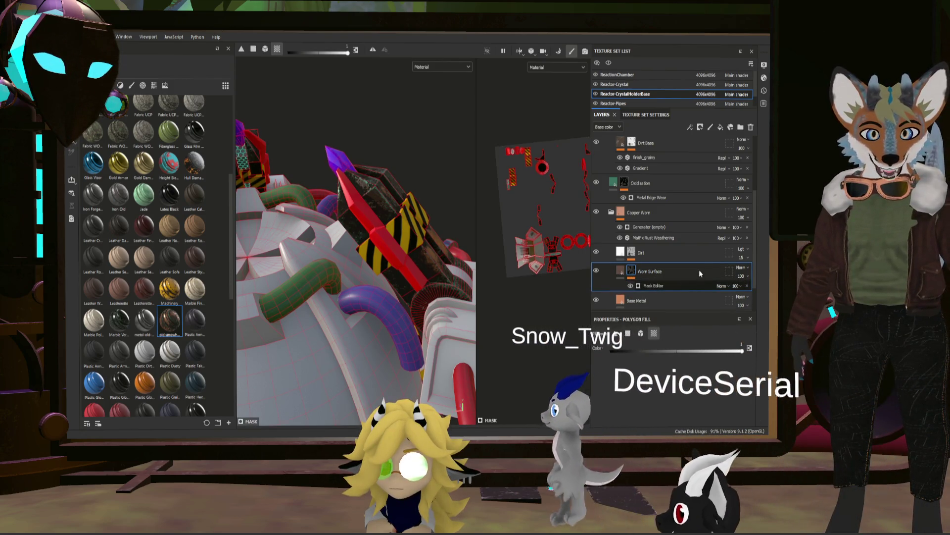
- Review the Worn Surface mask generator settings, then return to Fill layer 3
left_click(671, 286)
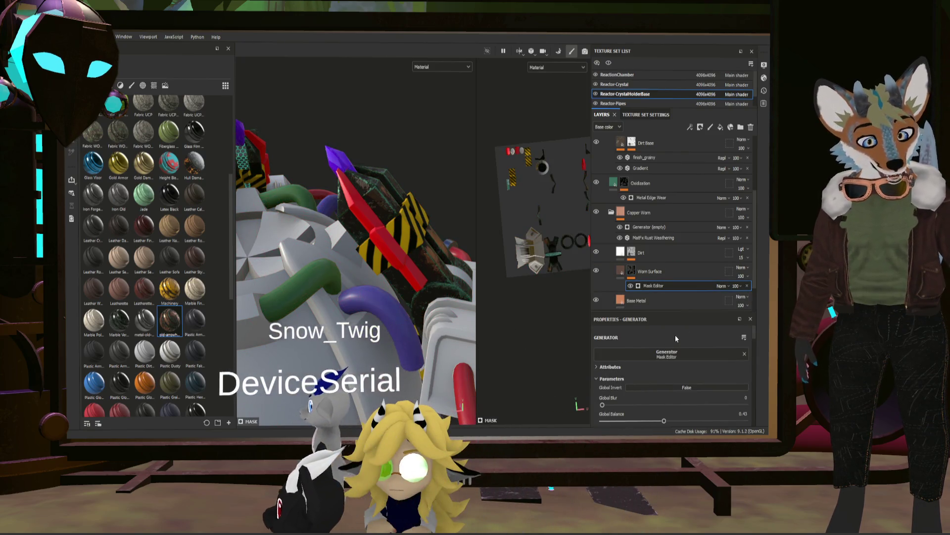
scroll(669, 339, "down", 3)
scroll(669, 338, "up", 3)
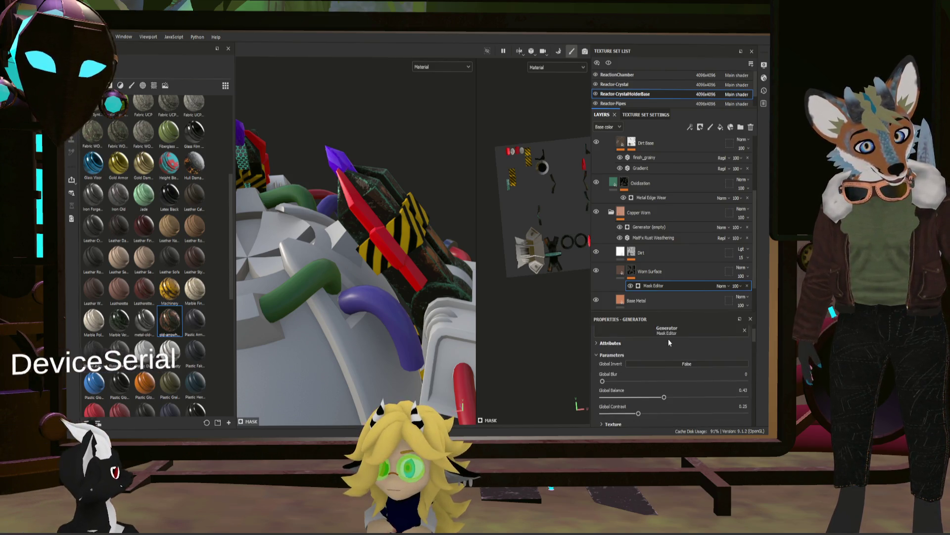
scroll(669, 339, "down", 2)
scroll(654, 349, "up", 2)
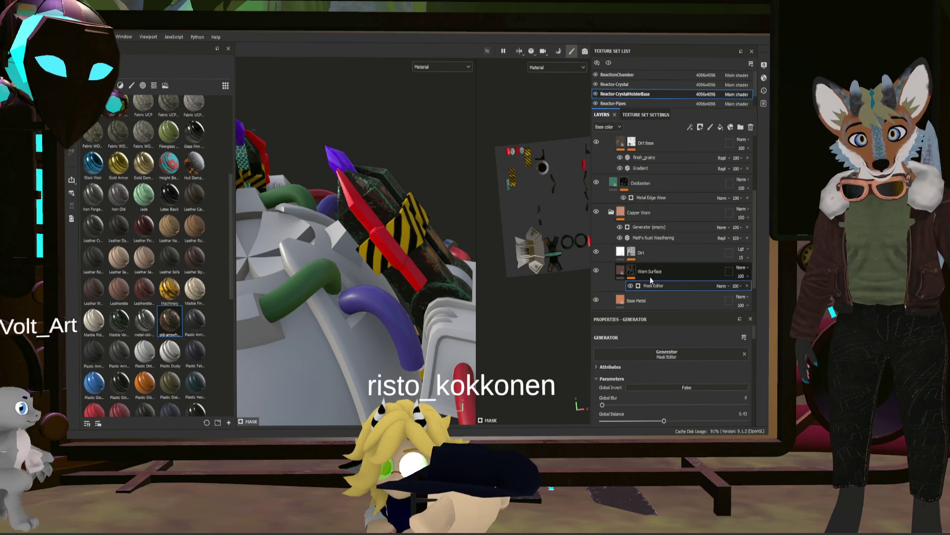
scroll(650, 276, "down", 1)
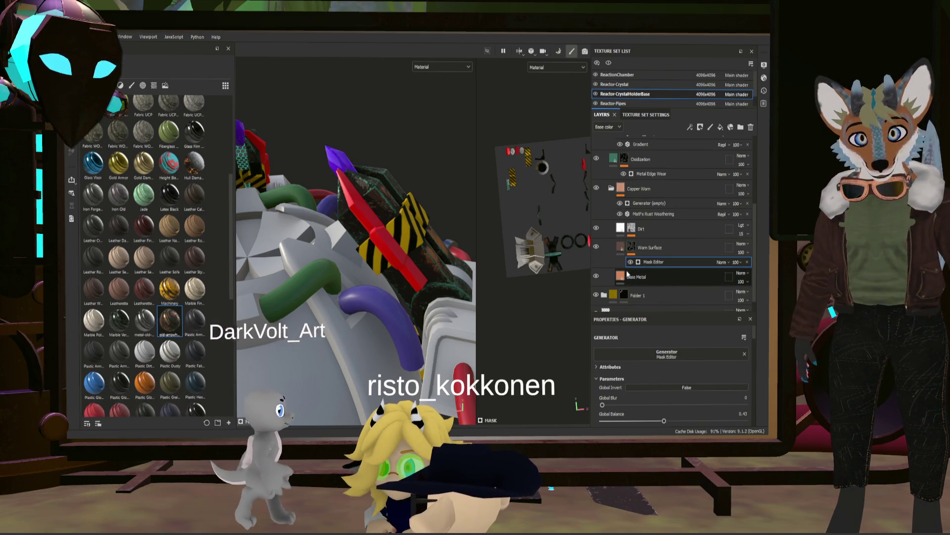
scroll(646, 200, "up", 5)
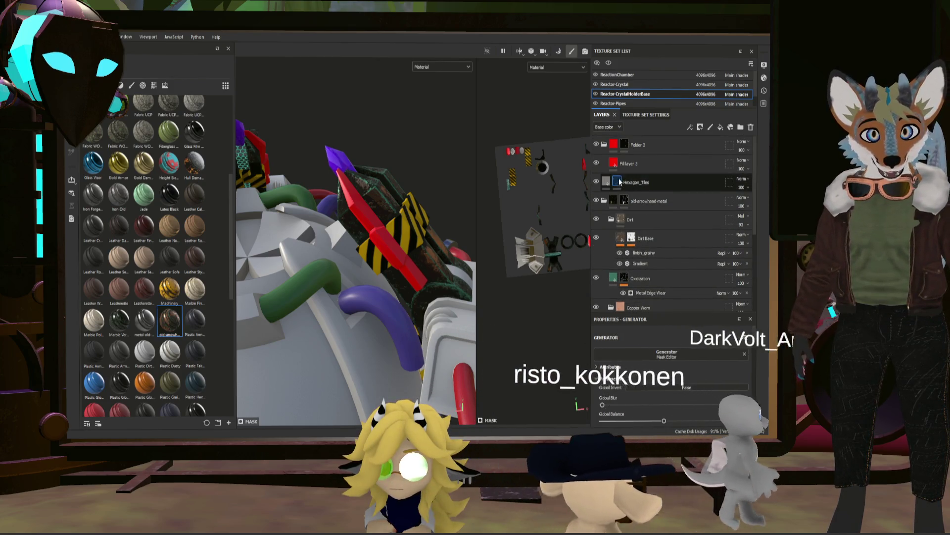
left_click(618, 165)
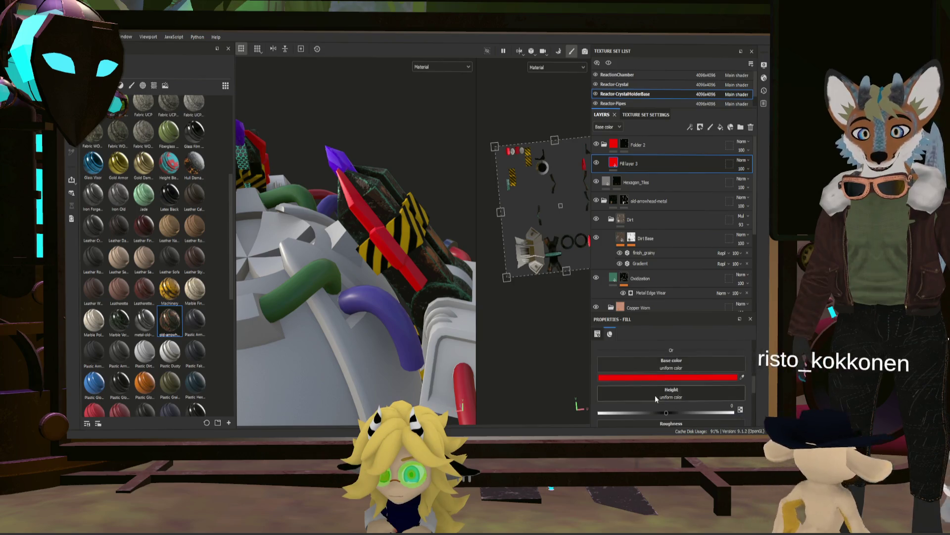
scroll(637, 371, "down", 1)
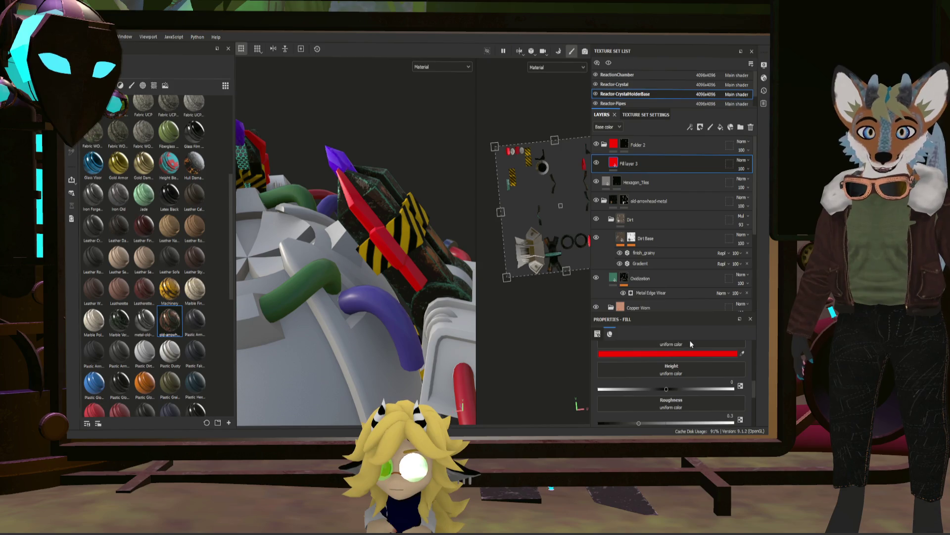
- Make Fill layer 3 blue-grey with roughness about 0.15 and metallic 1
left_click(623, 353)
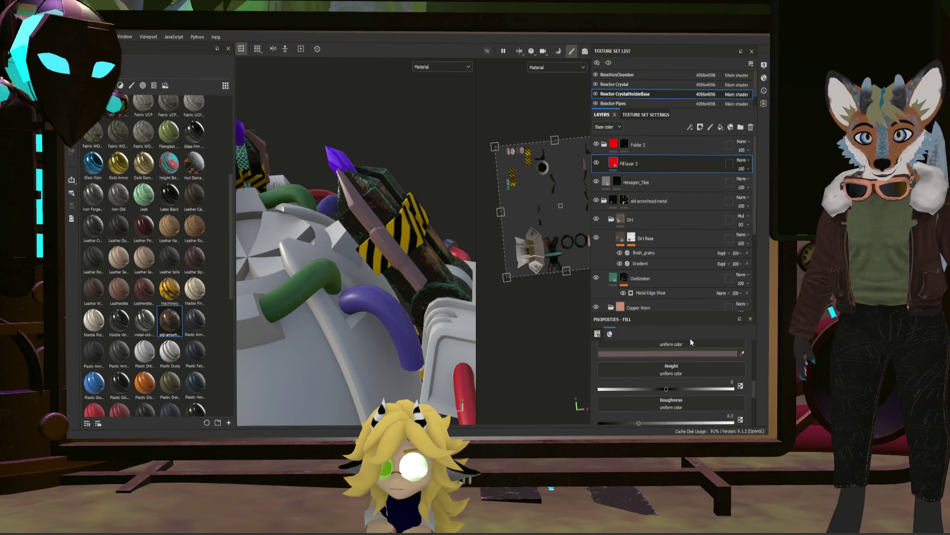
left_click(615, 355)
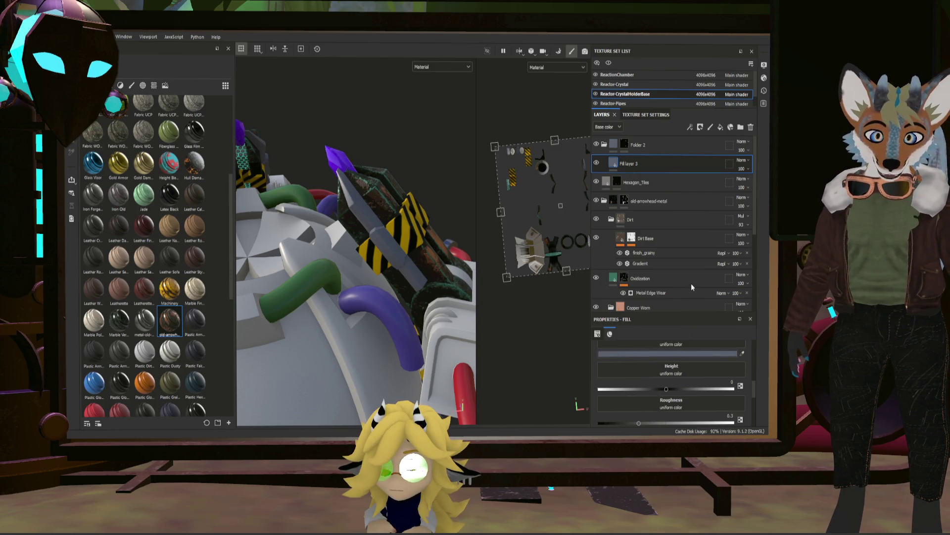
scroll(685, 380, "down", 1)
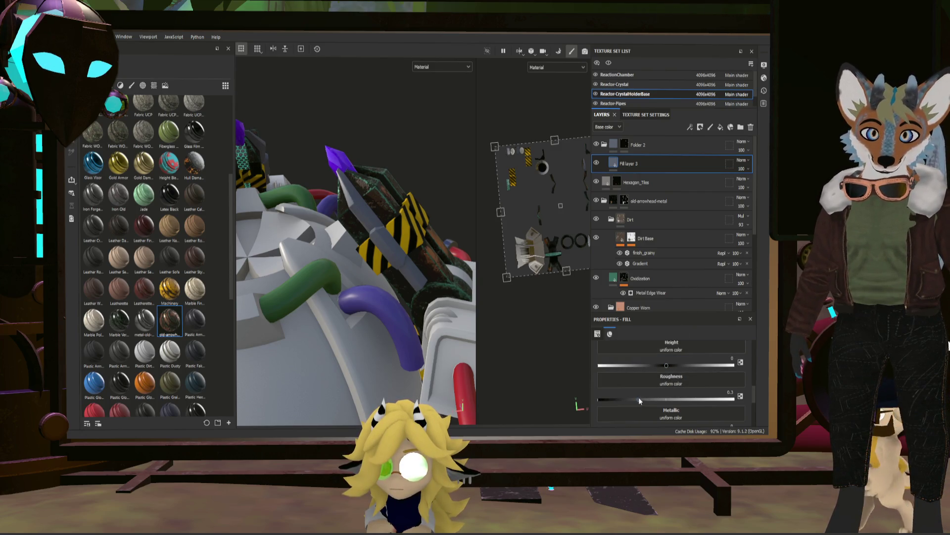
left_click_drag(640, 398, 613, 400)
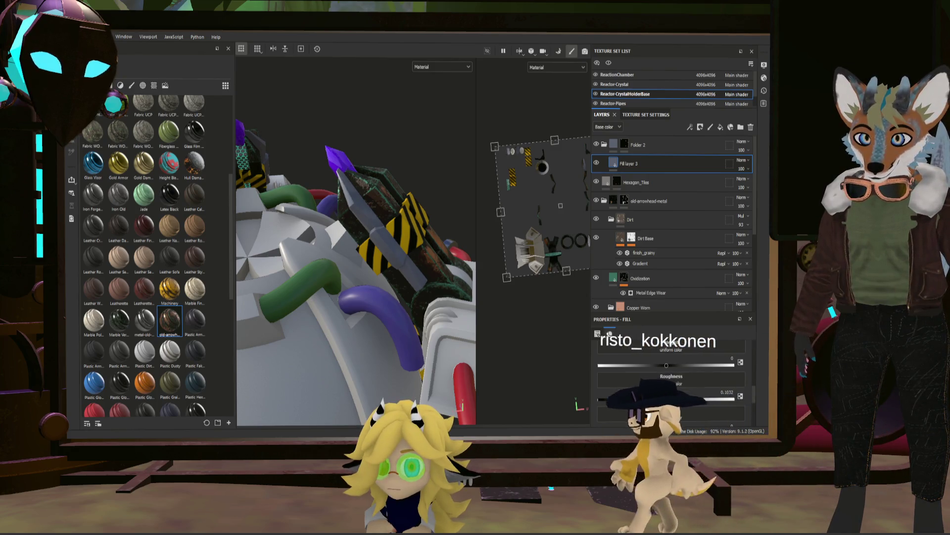
scroll(678, 384, "down", 2)
mouse_move(612, 353)
left_mouse_down()
mouse_move(733, 352)
mouse_move(619, 356)
left_mouse_up()
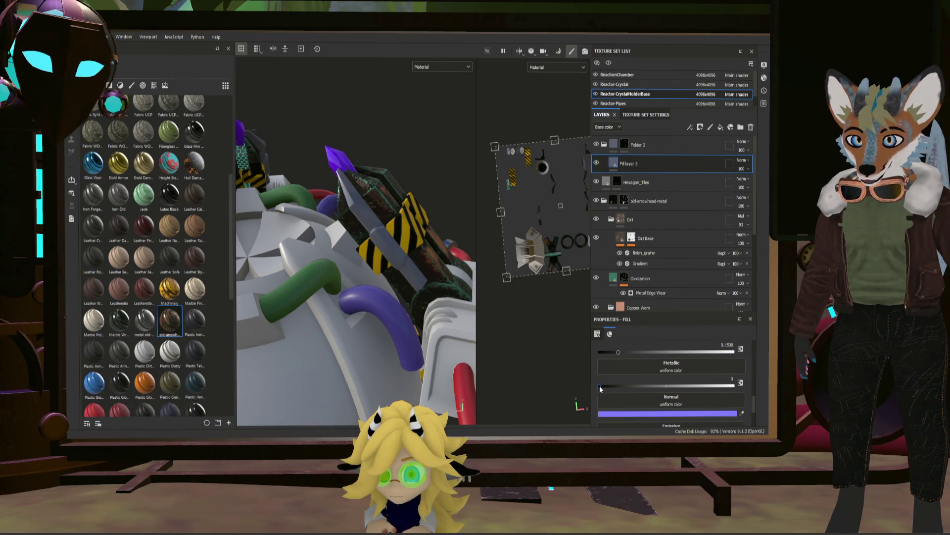
left_click_drag(599, 385, 763, 380)
mouse_move(390, 238)
left_mouse_down("alt")
mouse_move(382, 279)
mouse_move(424, 163)
mouse_move(393, 276)
mouse_move(415, 245)
left_mouse_up("alt")
scroll(382, 279, "up", 5)
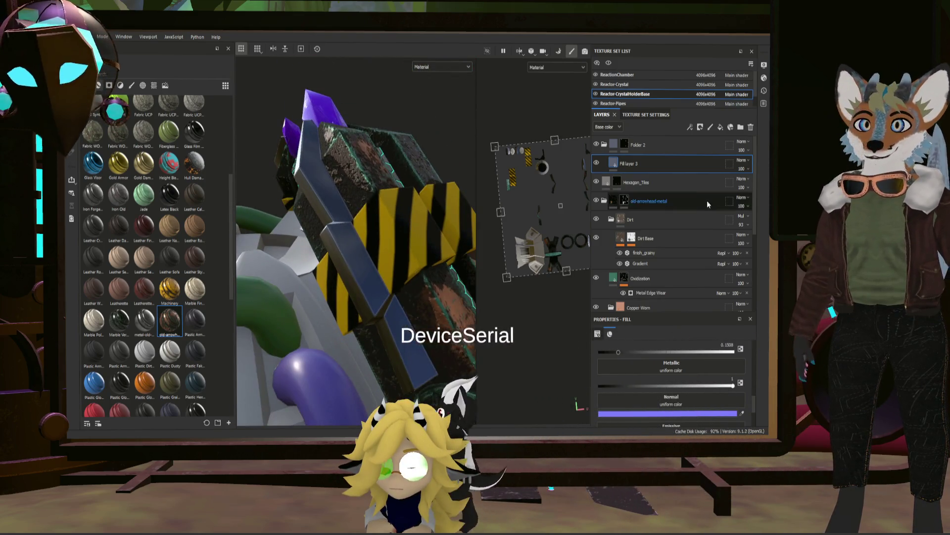
- Rename Fill layer 3 to BaseMetal
double_click(633, 163)
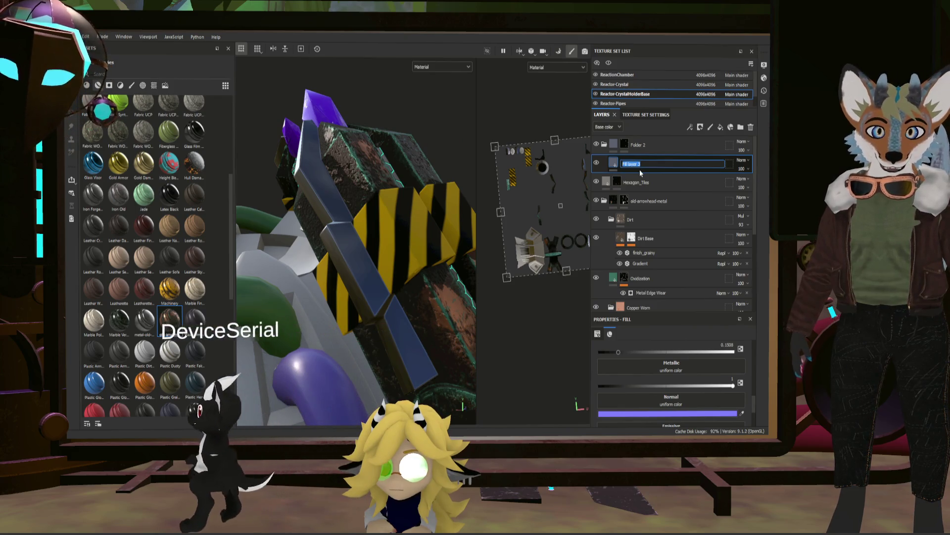
type("Bas")
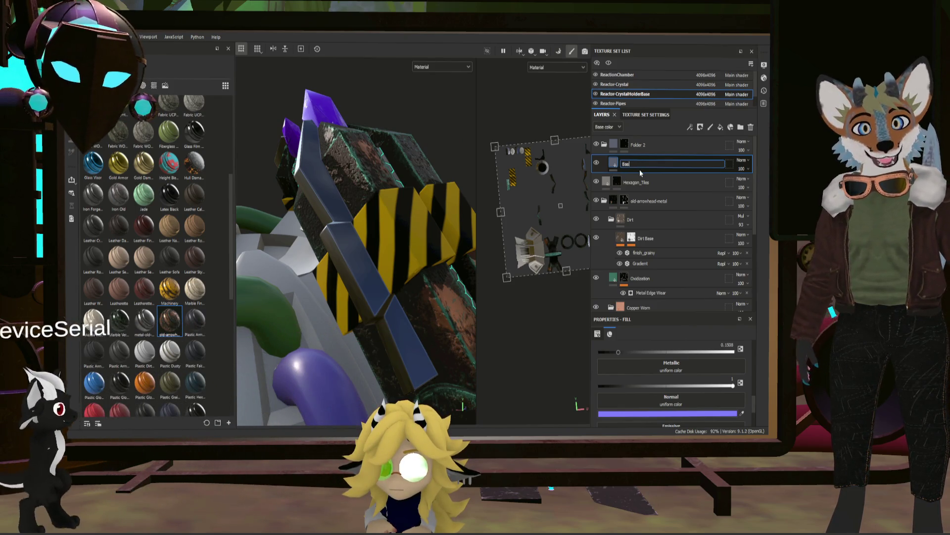
type("eMetal")
key("Return")
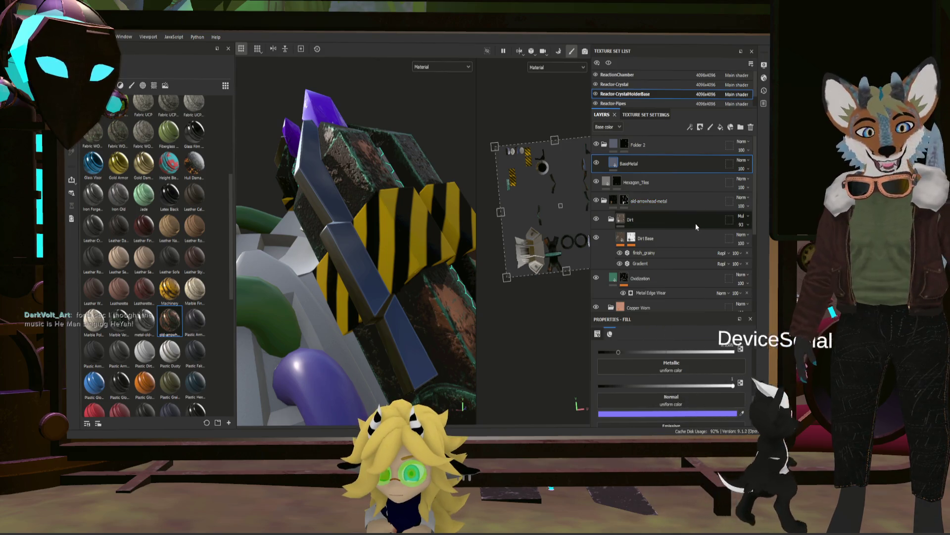
scroll(702, 274, "down", 2)
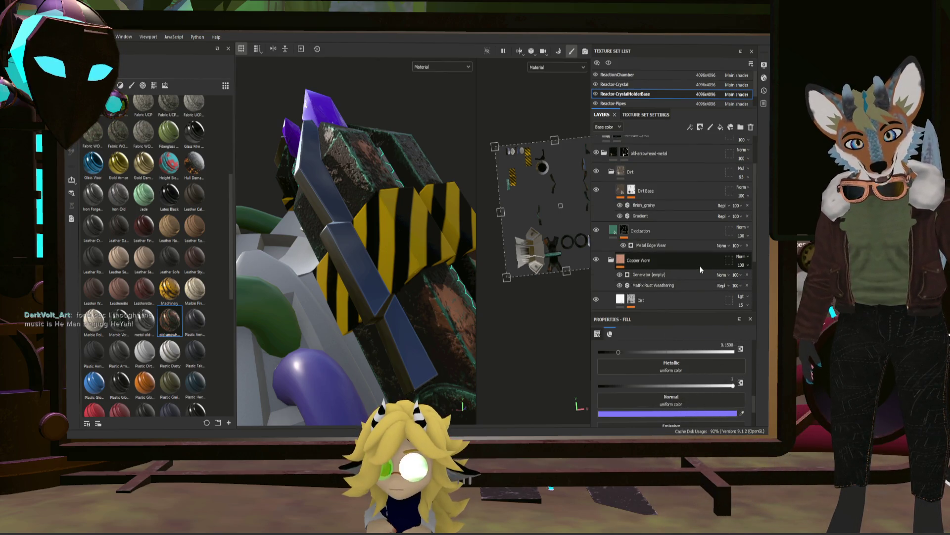
scroll(701, 266, "down", 2)
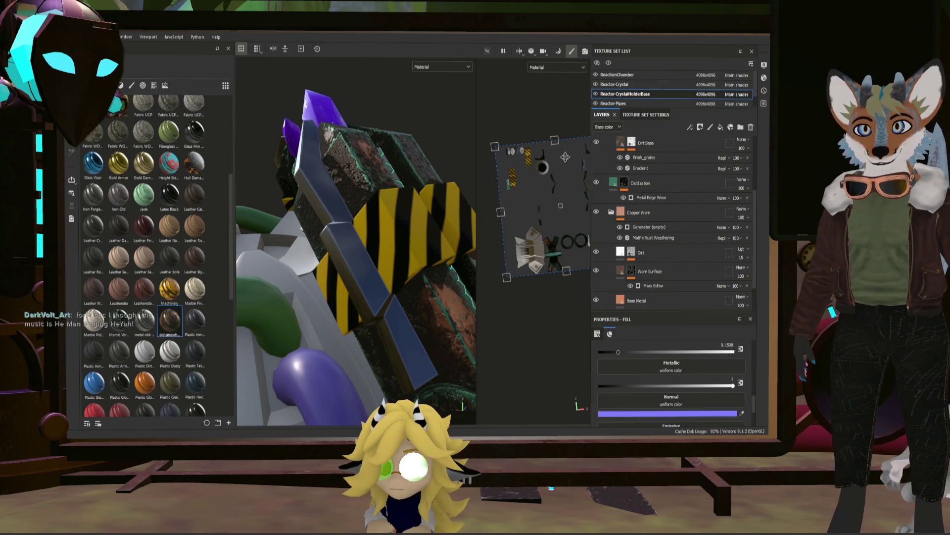
scroll(646, 199, "up", 5)
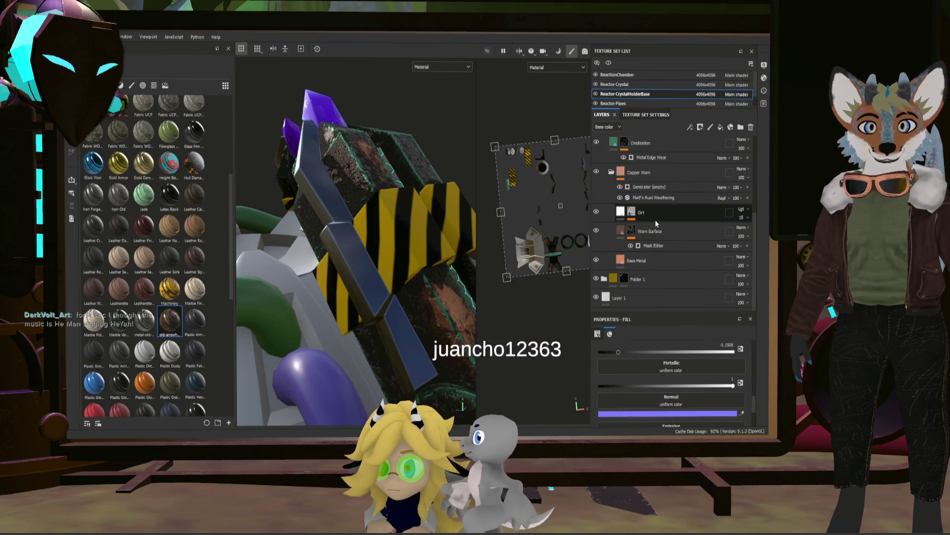
scroll(676, 216, "down", 1)
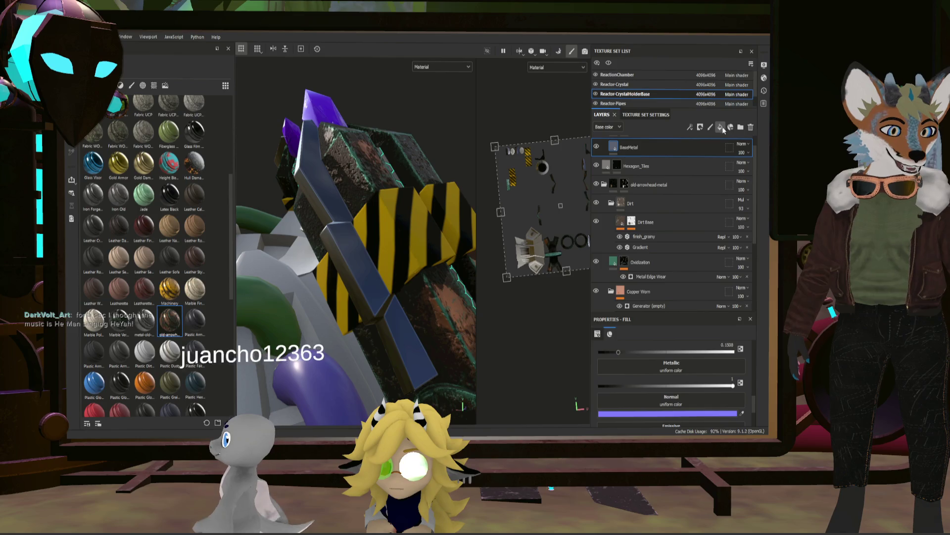
scroll(668, 223, "down", 3)
- Check the Base Metal and Dirt layers and view the Dirt layer's white fill
left_click(636, 263)
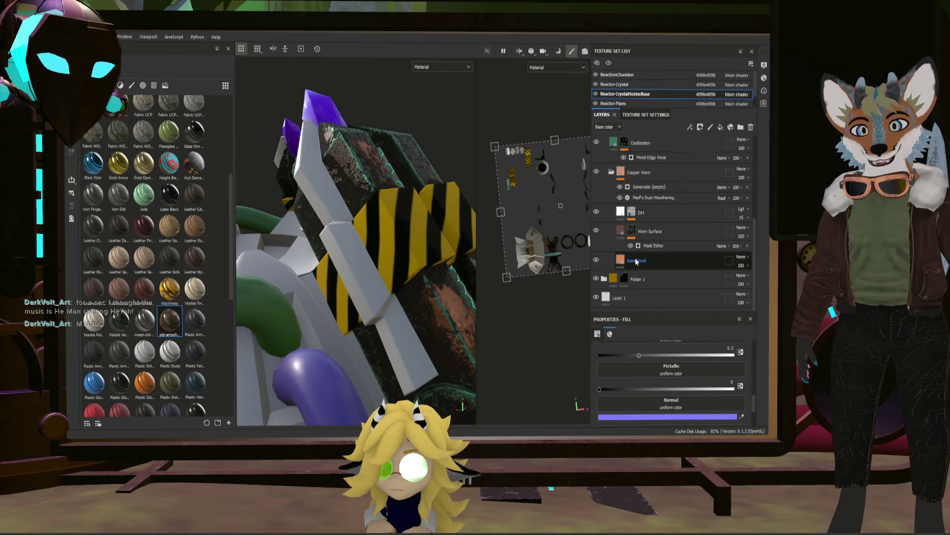
scroll(637, 253, "down", 1)
left_click(632, 213)
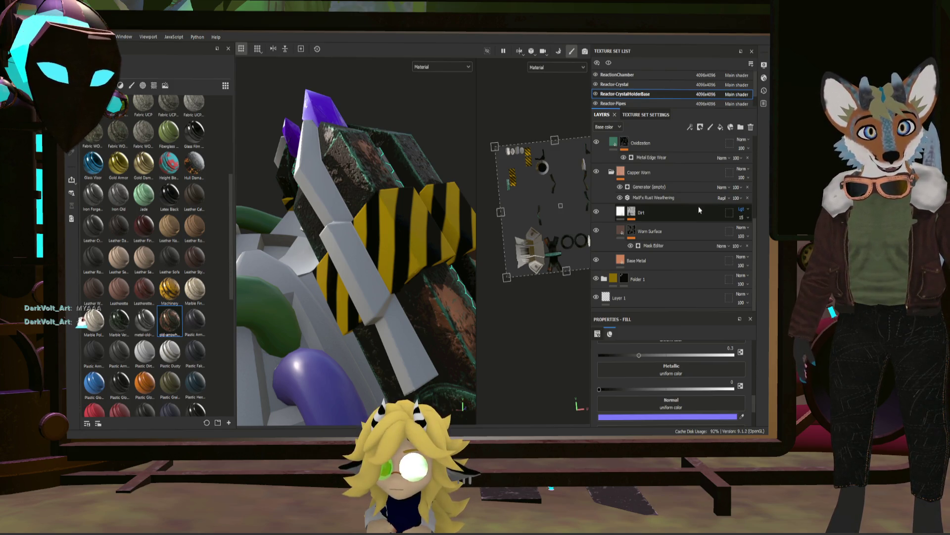
left_click(681, 210)
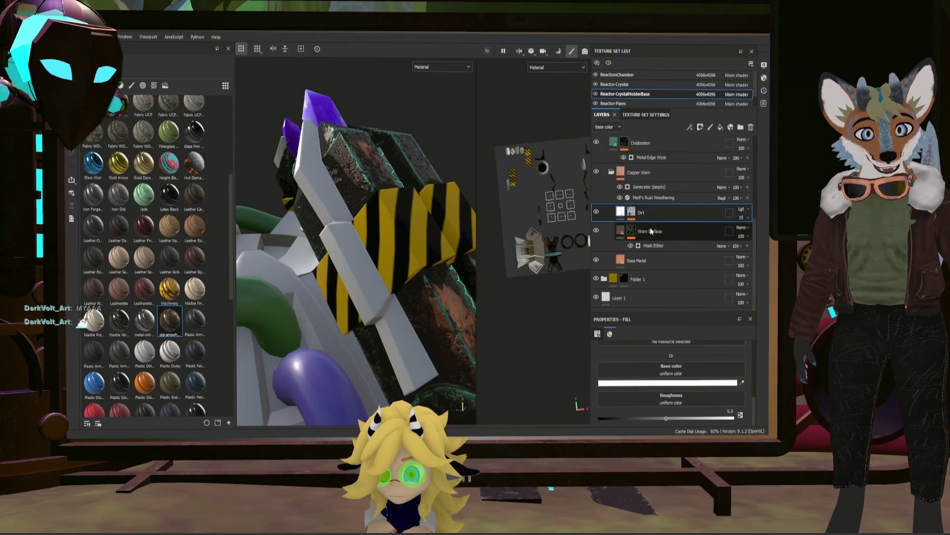
scroll(676, 198, "up", 2)
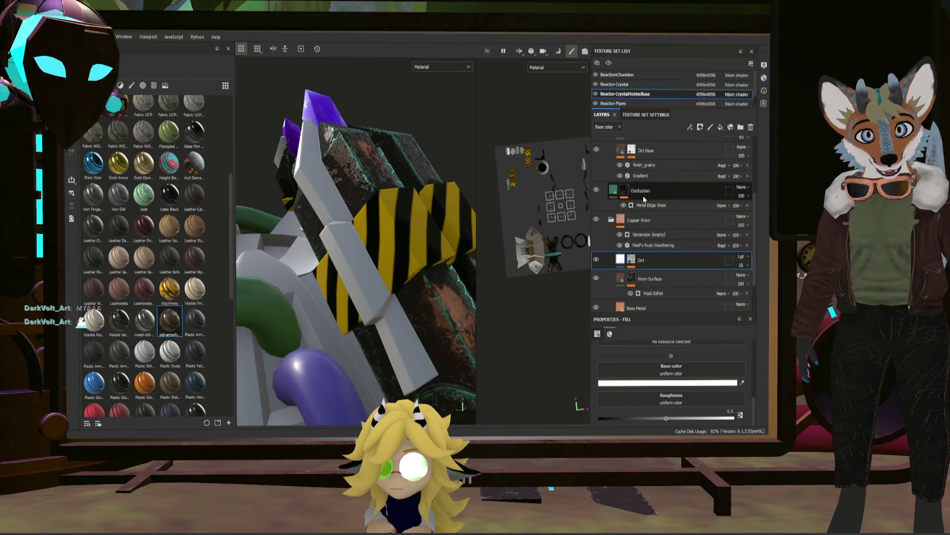
scroll(668, 168, "up", 3)
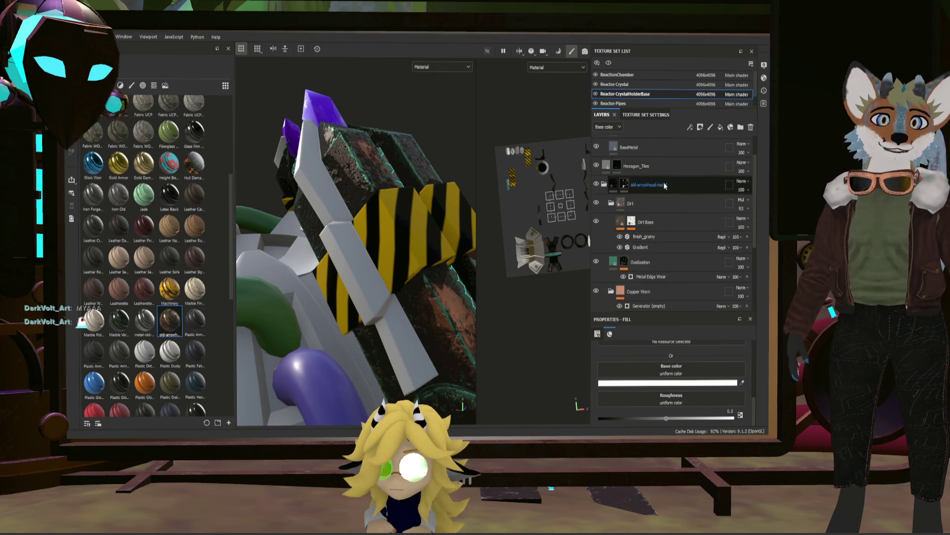
- Rename the new Fill layer 3 to WornSurface and group it
left_click(642, 161)
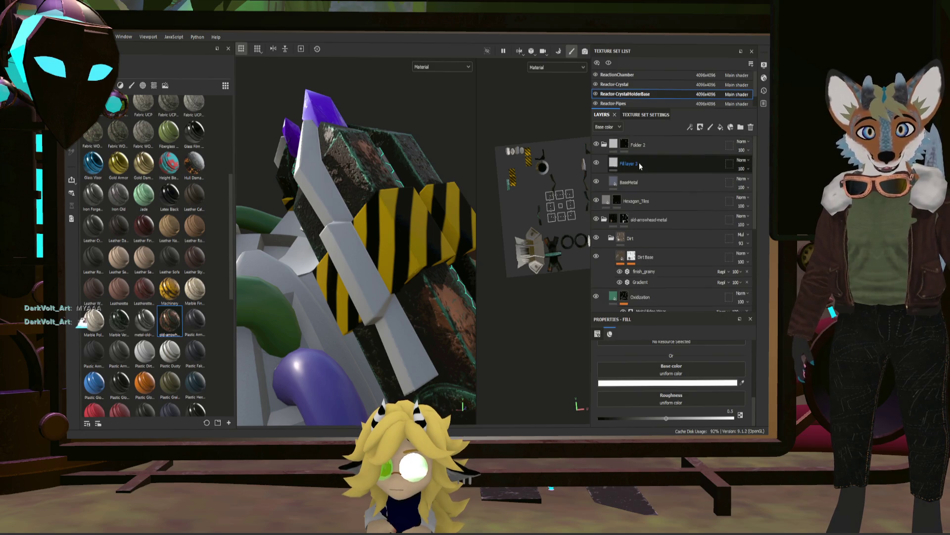
scroll(654, 184, "down", 2)
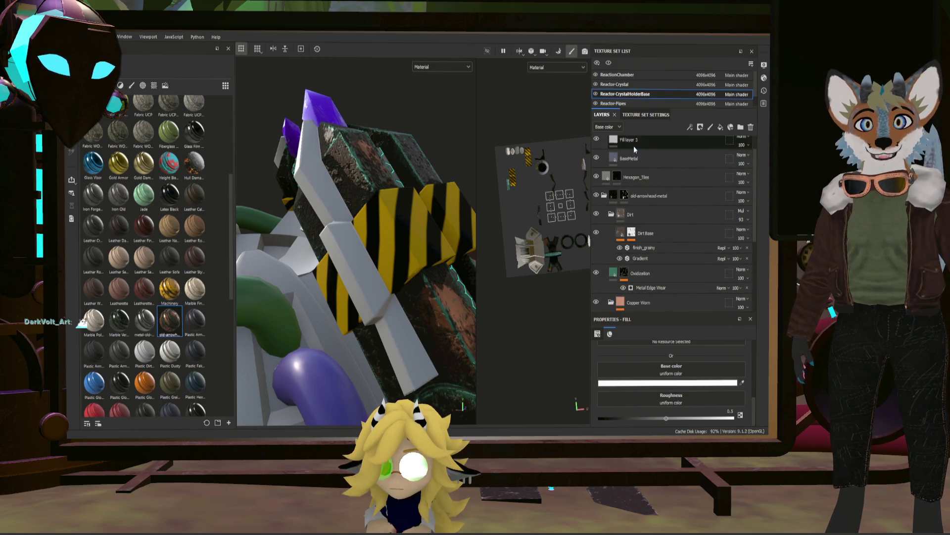
double_click(634, 140)
type("WornSurf")
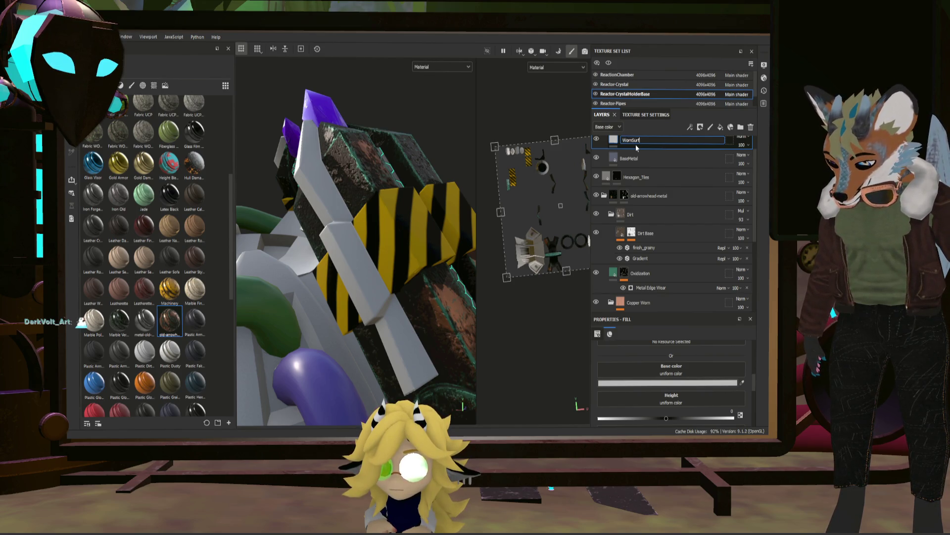
type("ace")
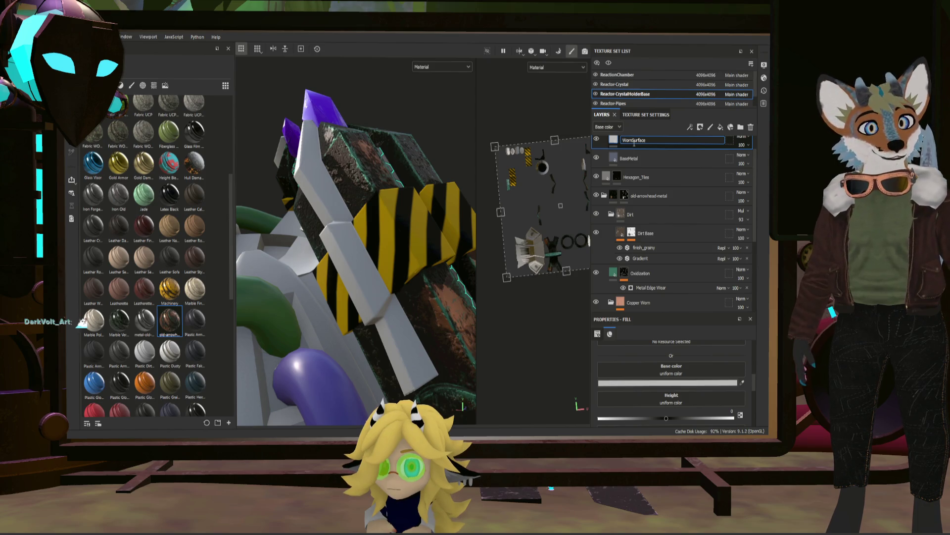
key("Return")
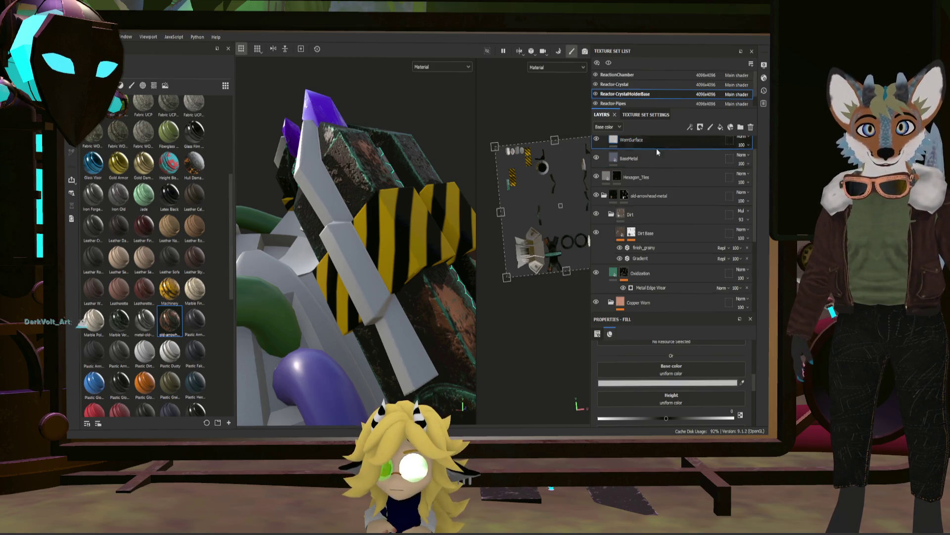
key("ctrl+g")
scroll(639, 167, "down", 2)
scroll(646, 175, "down", 2)
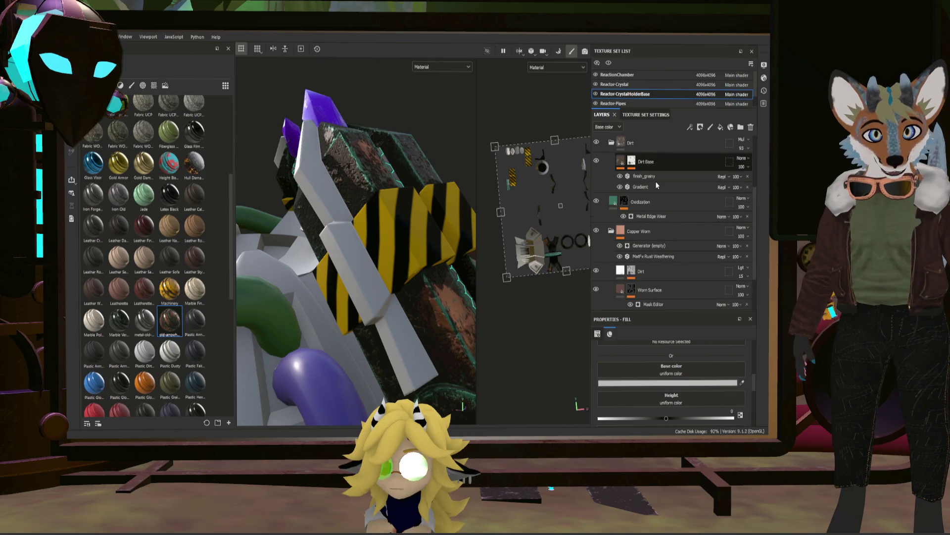
scroll(656, 184, "down", 2)
- Check the older Worn Surface layer's mask for reference, then reselect WornSurface
left_click(630, 268)
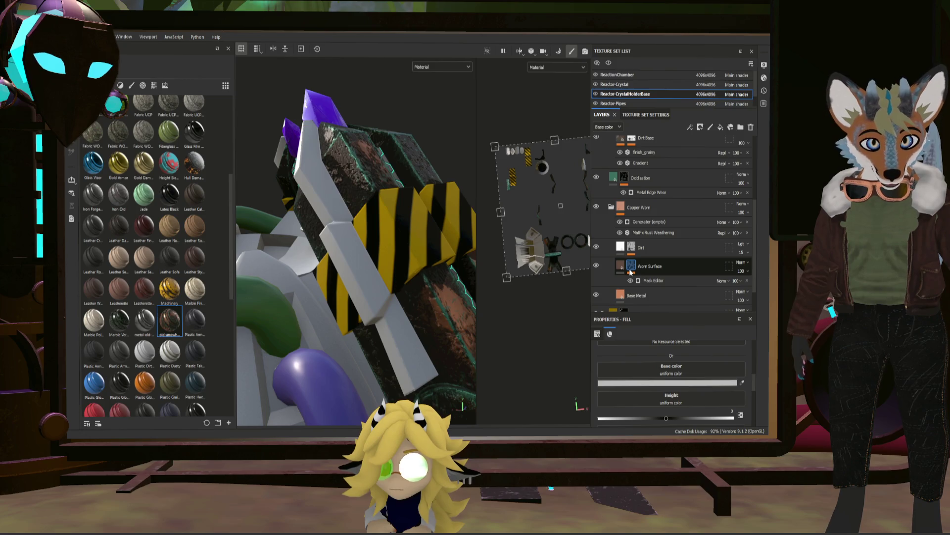
key("4")
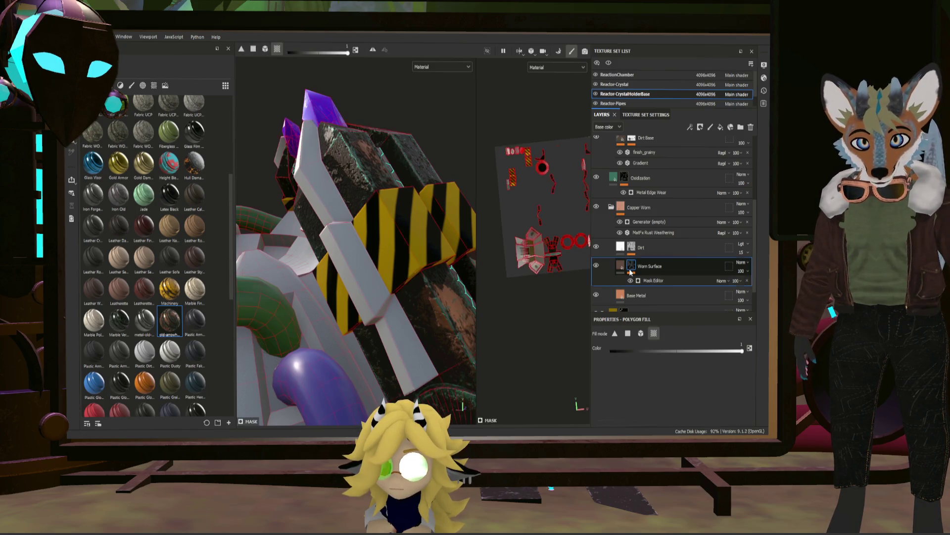
scroll(629, 223, "up", 3)
scroll(624, 186, "up", 2)
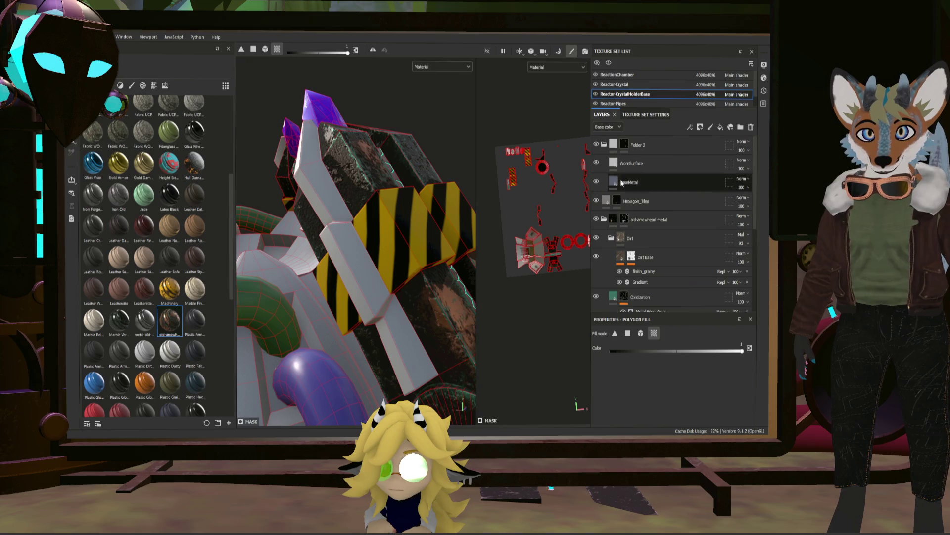
left_click(616, 163)
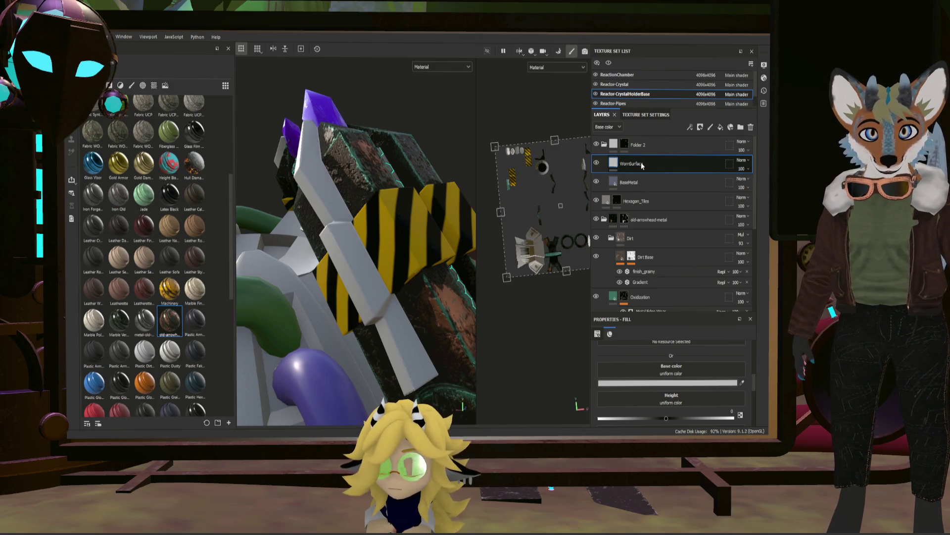
- Add a black mask with a Mask Builder - Legacy generator to WornSurface and check finish_grainy
left_click(640, 178)
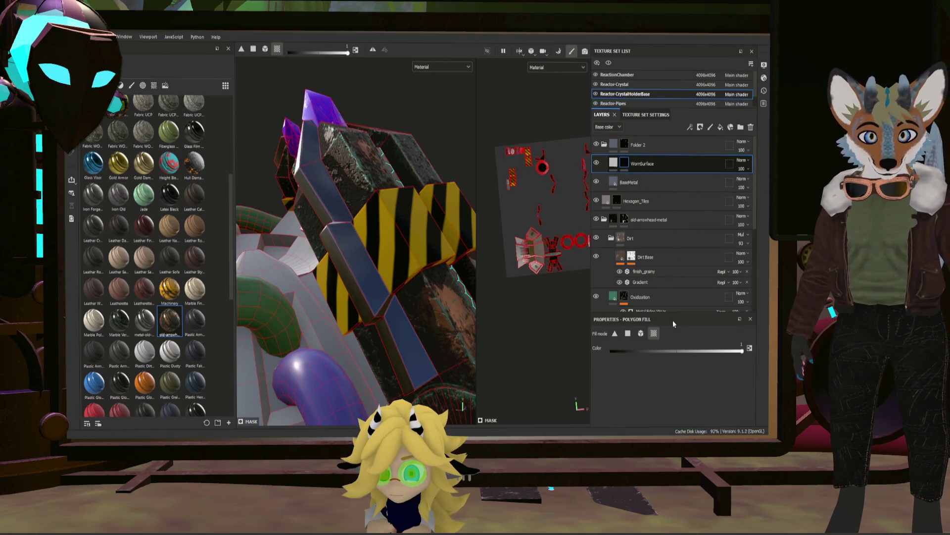
left_click(661, 284)
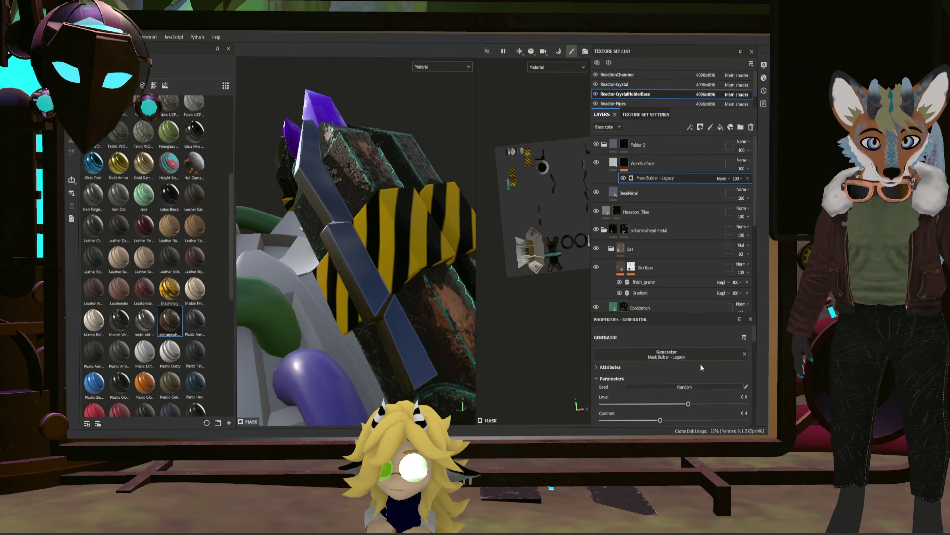
left_click(696, 283)
scroll(629, 339, "down", 1)
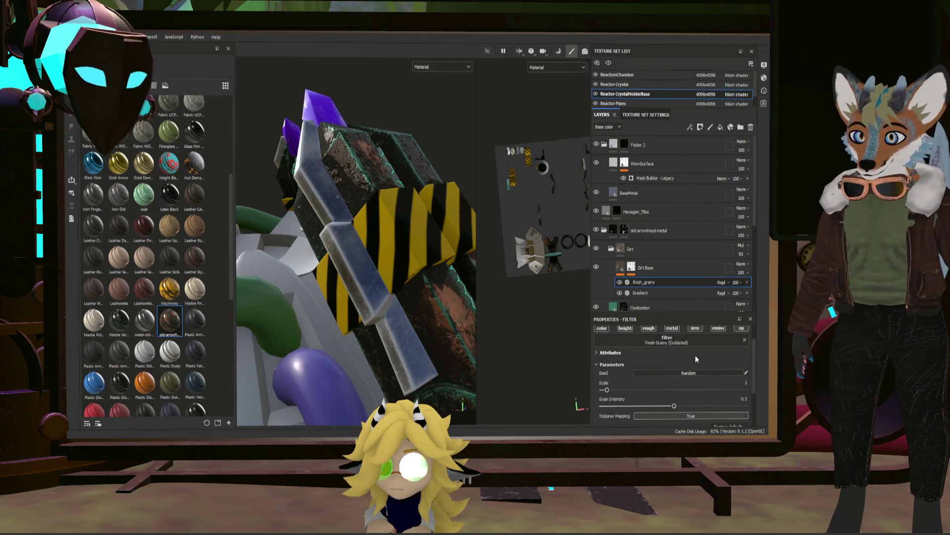
scroll(737, 362, "up", 1)
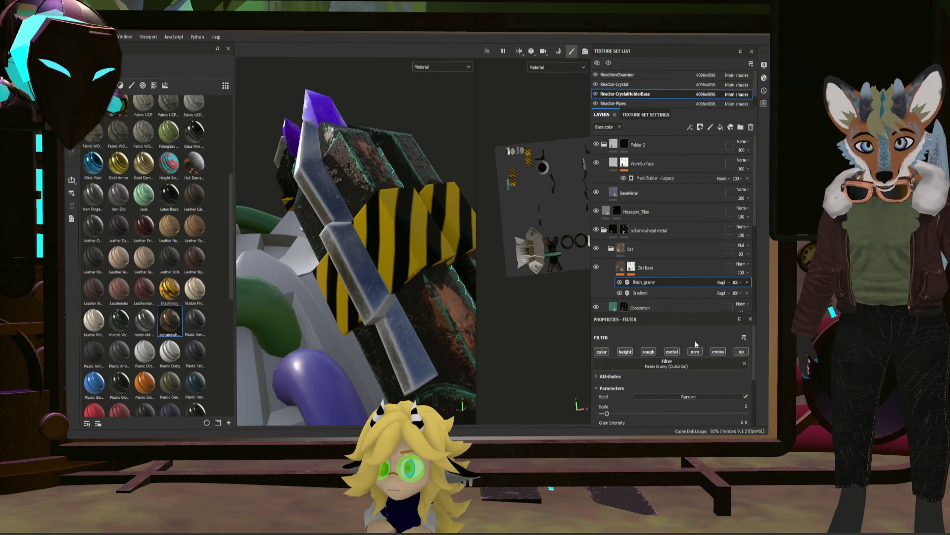
mouse_move(386, 238)
left_mouse_down("alt")
mouse_move(331, 236)
mouse_move(387, 281)
mouse_move(375, 275)
left_mouse_up("alt")
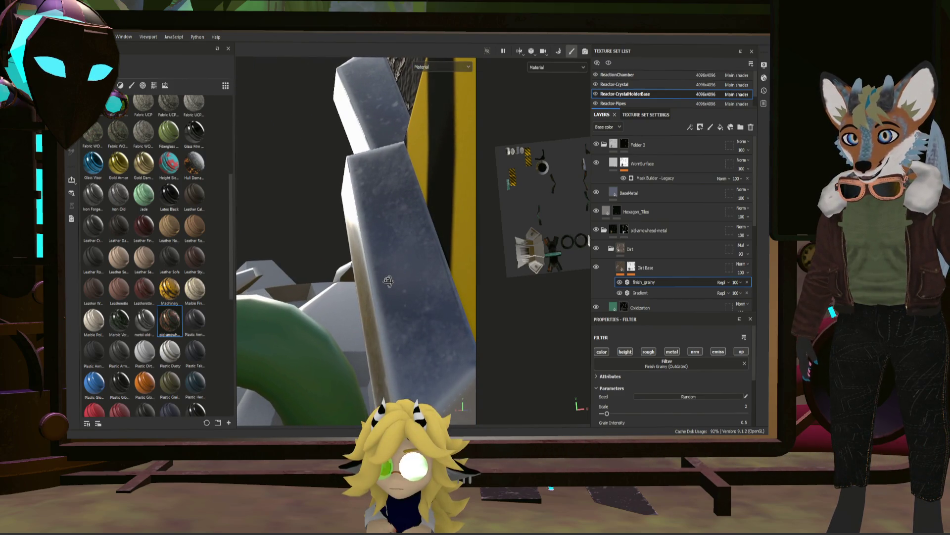
left_click(613, 162)
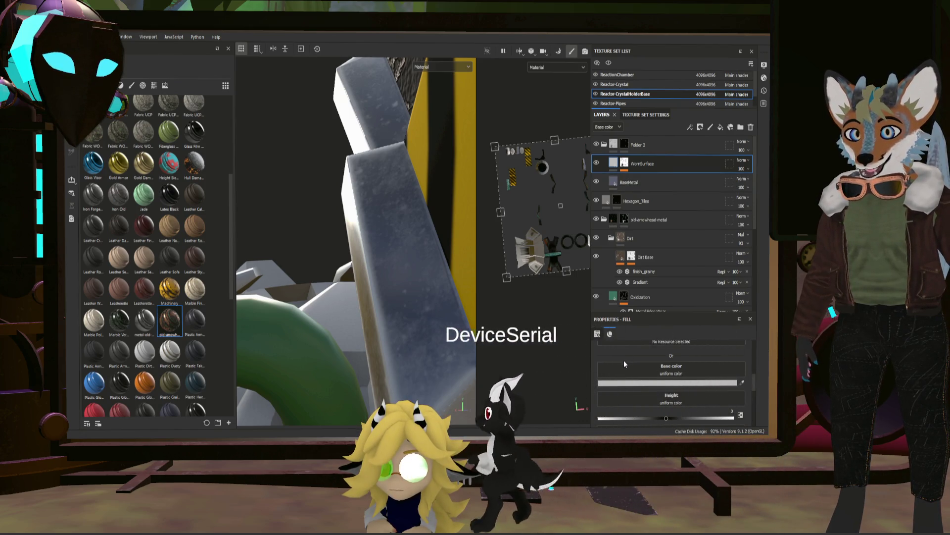
- Darken WornSurface to a dark blue-grey glossy metal and show its mask generator
left_click_drag(624, 382, 635, 388)
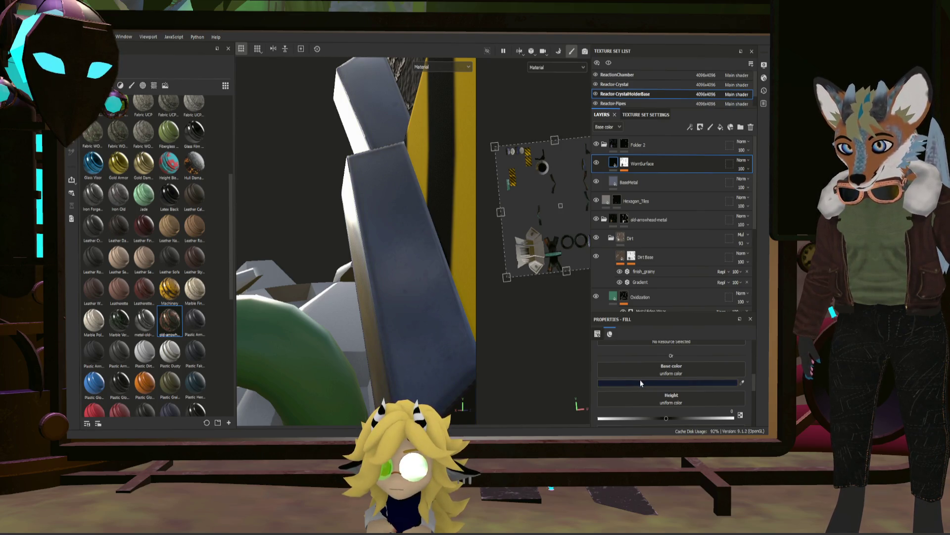
scroll(694, 393, "down", 3)
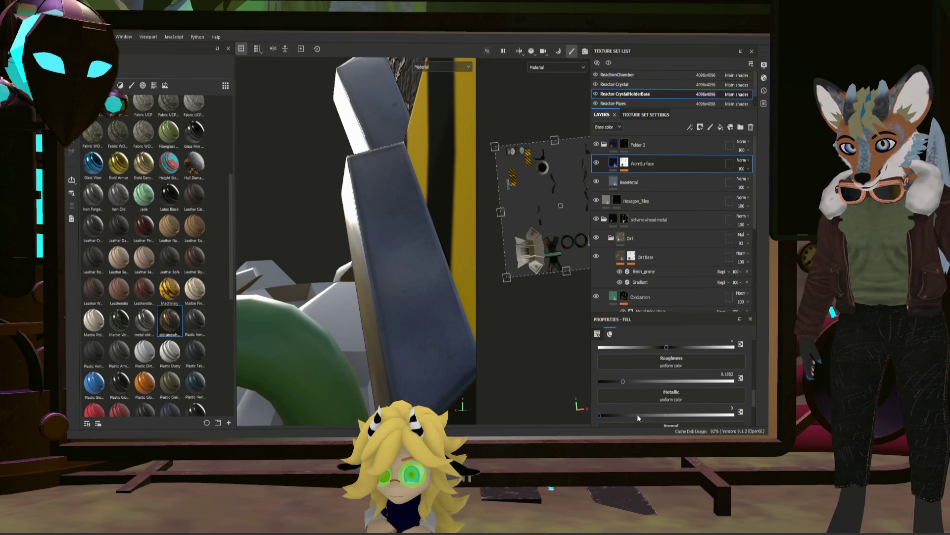
mouse_move(446, 356)
left_mouse_down("alt")
mouse_move(461, 347)
mouse_move(357, 253)
left_mouse_up("alt")
scroll(361, 250, "down", 5)
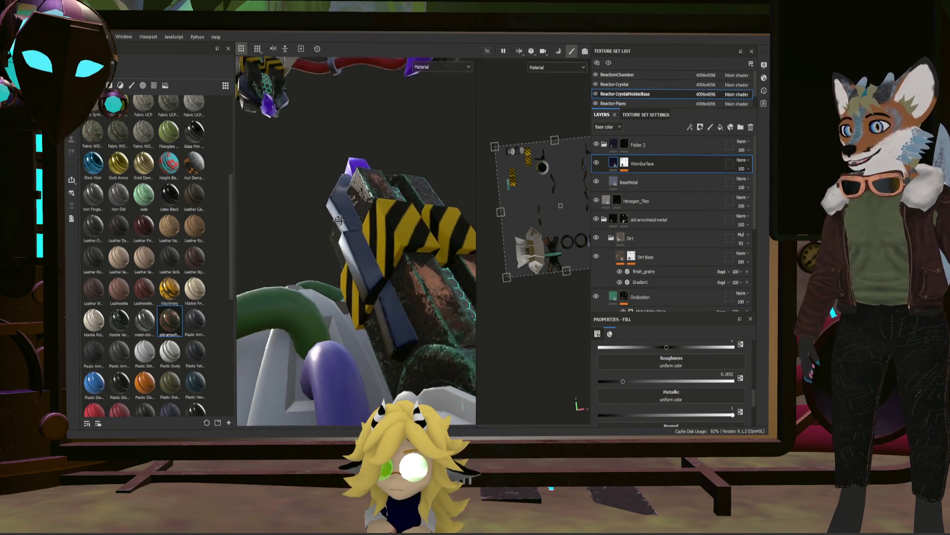
left_click_drag(338, 219, 349, 223, "alt")
right_click(653, 164)
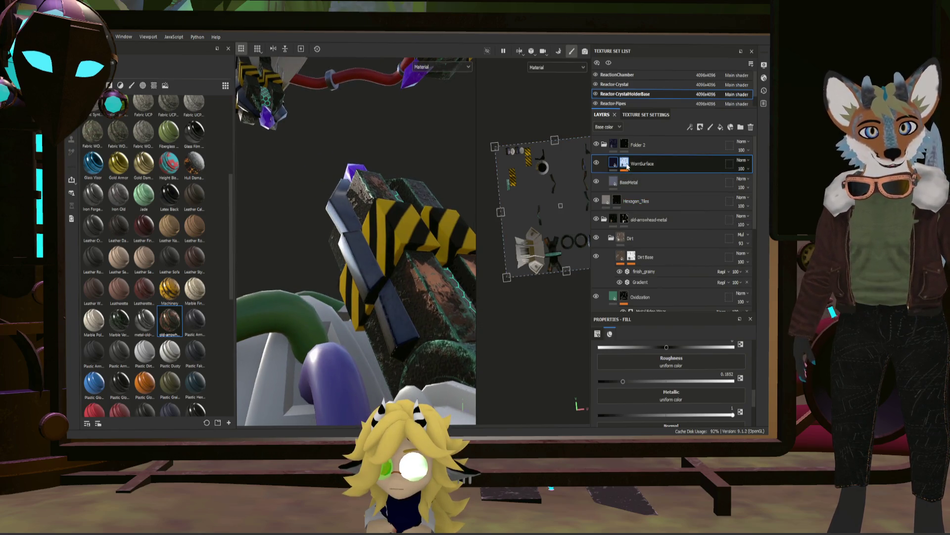
left_click(694, 185)
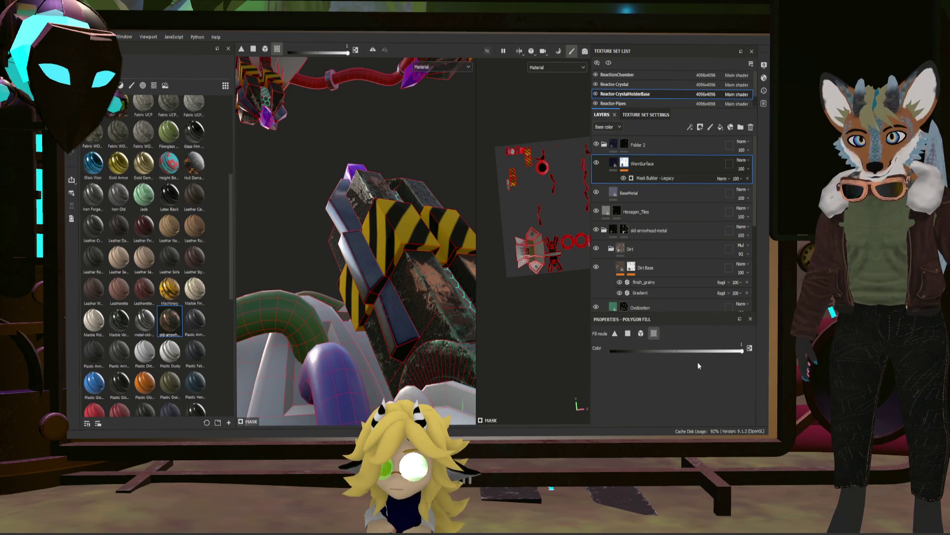
- Set the Mask Builder - Legacy generator's Use Triplanar to True
left_click(644, 179)
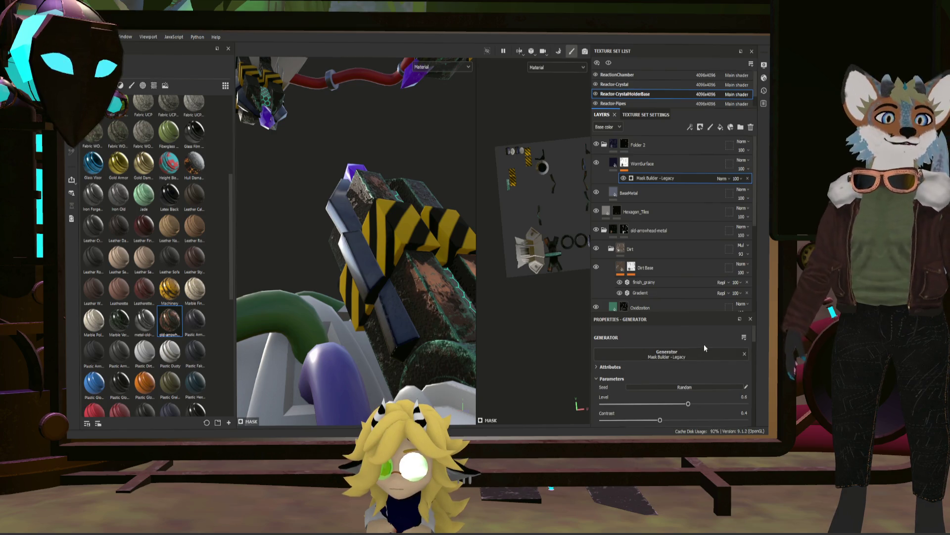
scroll(721, 359, "down", 3)
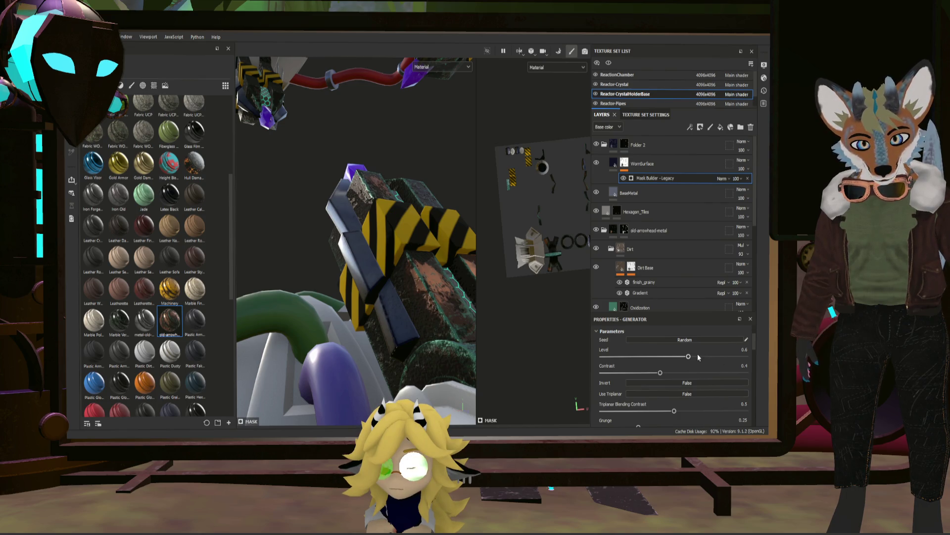
scroll(689, 357, "up", 3)
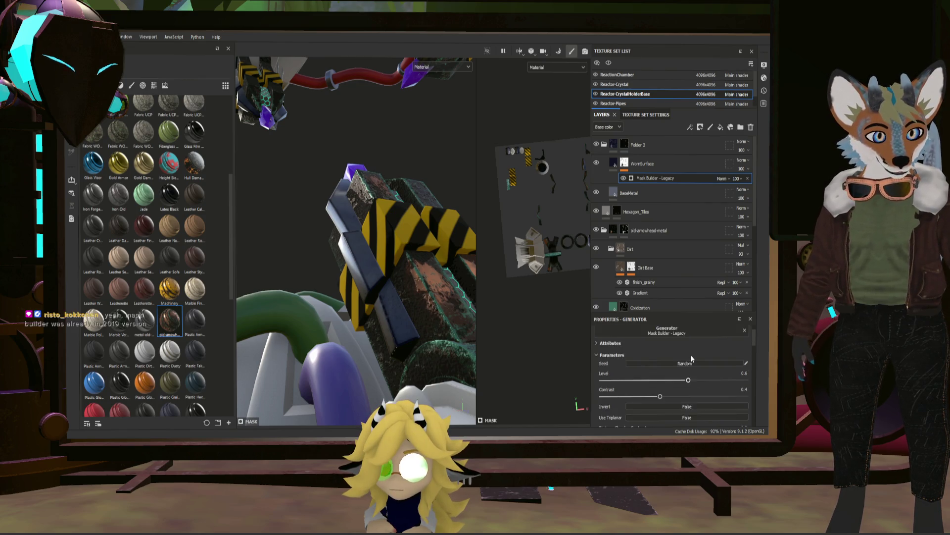
scroll(692, 359, "down", 5)
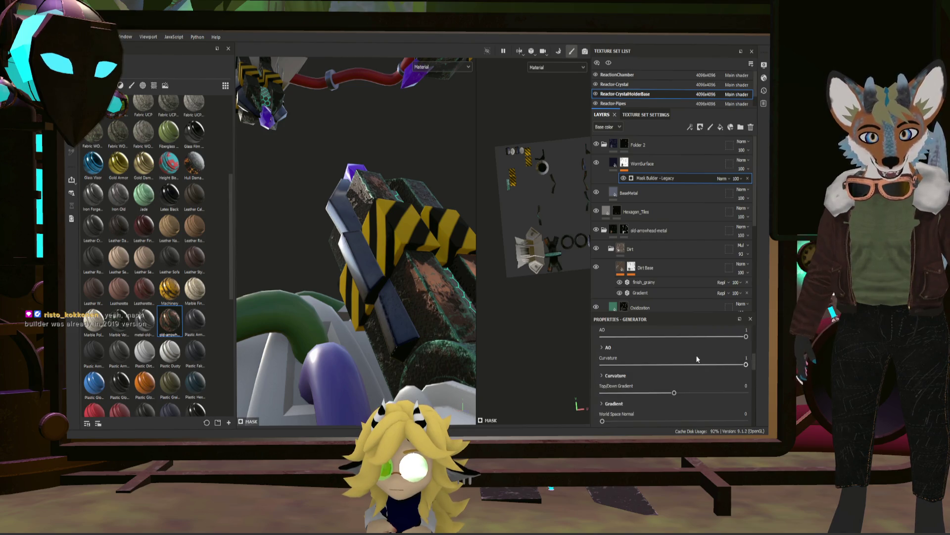
scroll(696, 359, "up", 2)
scroll(695, 357, "up", 2)
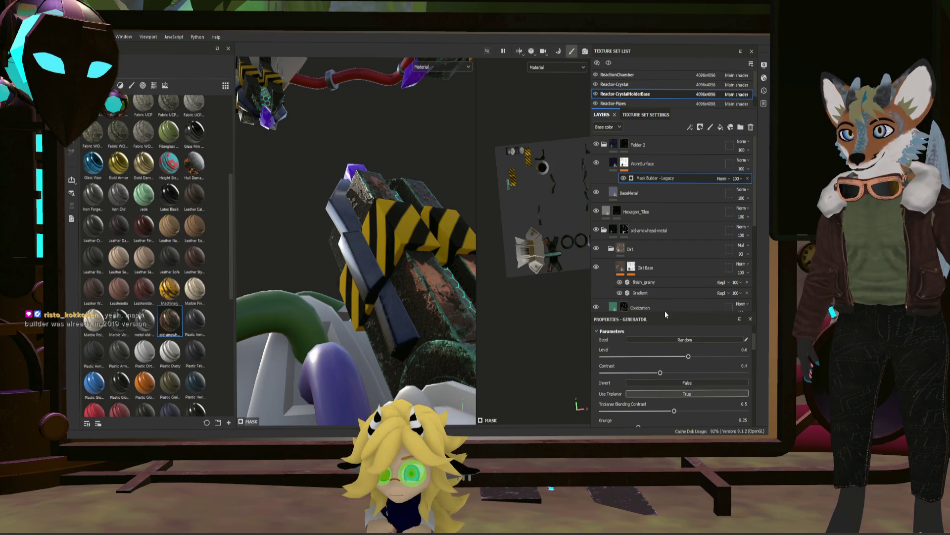
scroll(418, 355, "up", 2)
scroll(384, 334, "up", 2)
left_click_drag(384, 334, 388, 363, "alt")
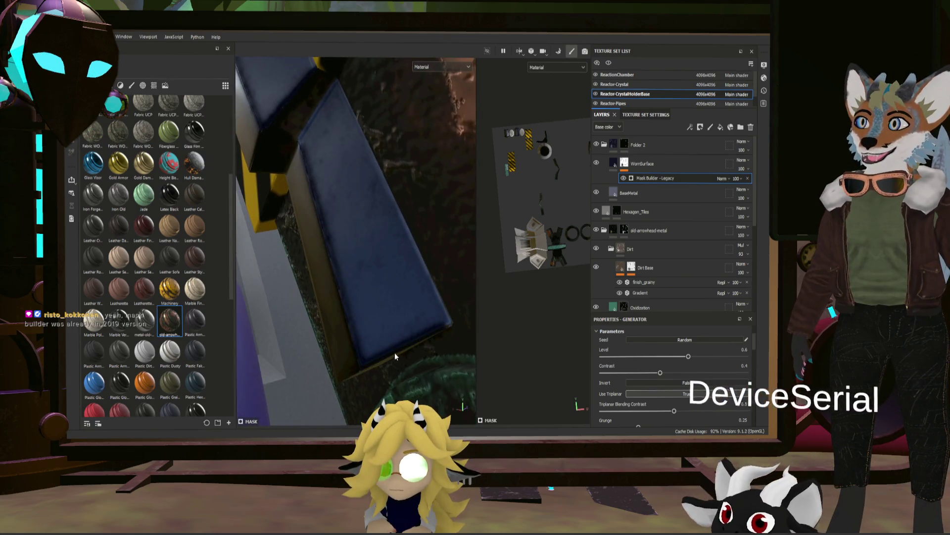
left_click_drag(387, 363, 413, 343, "alt")
scroll(653, 247, "down", 4)
scroll(653, 247, "down", 2)
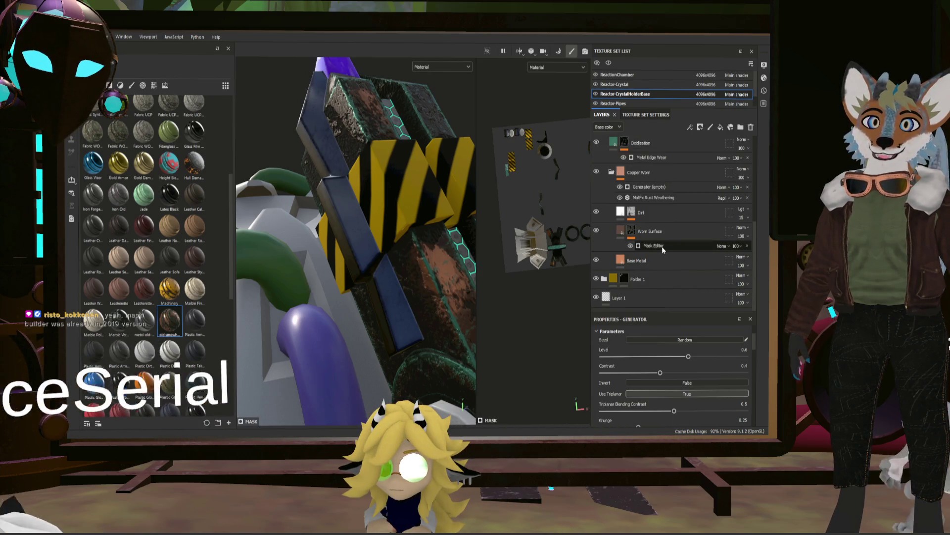
scroll(656, 245, "up", 1)
scroll(656, 243, "up", 1)
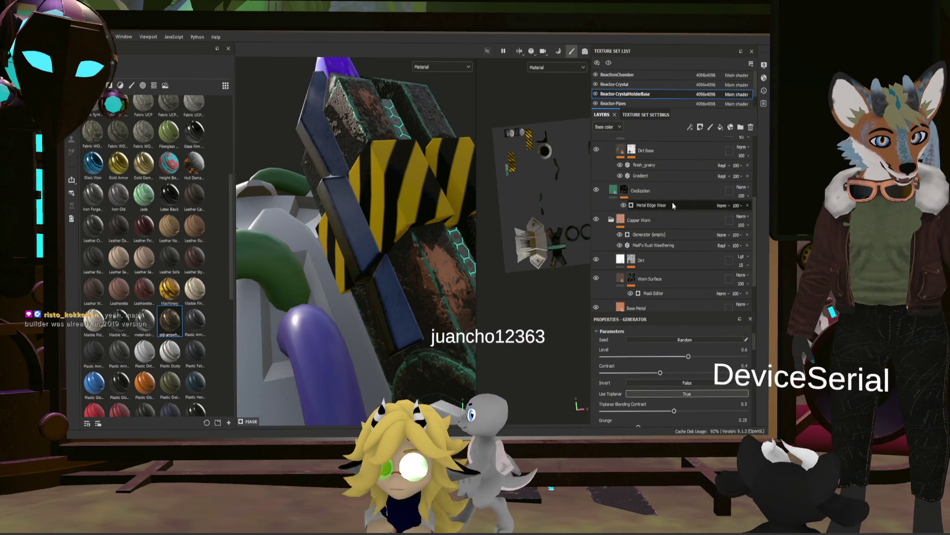
- Review the Worn Surface mask editor's Grunge Map 014 and Clouds 3 textures
left_click(691, 294)
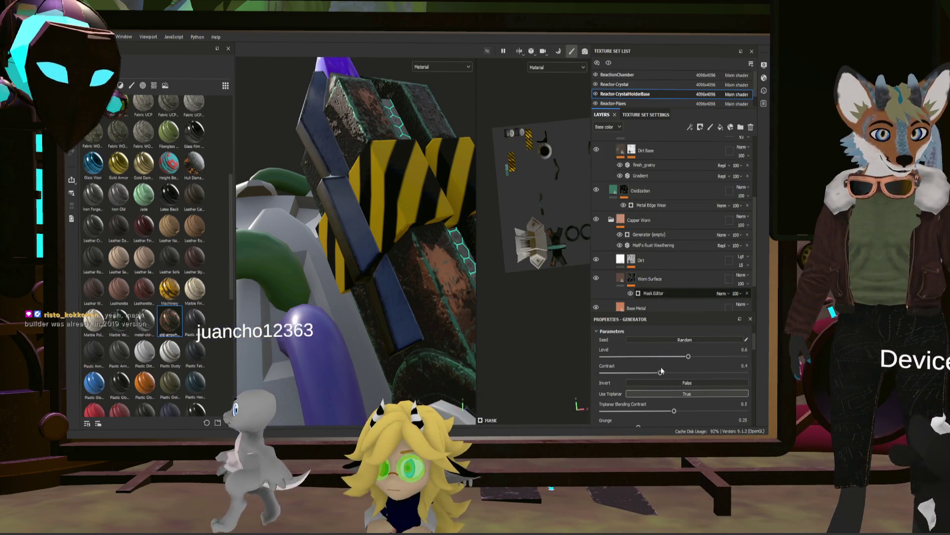
scroll(691, 364, "down", 5)
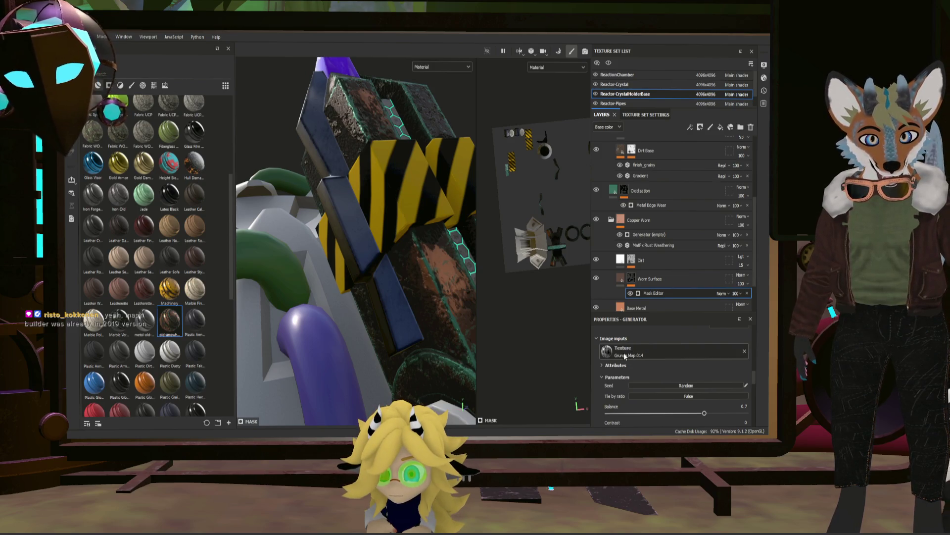
scroll(678, 362, "down", 3)
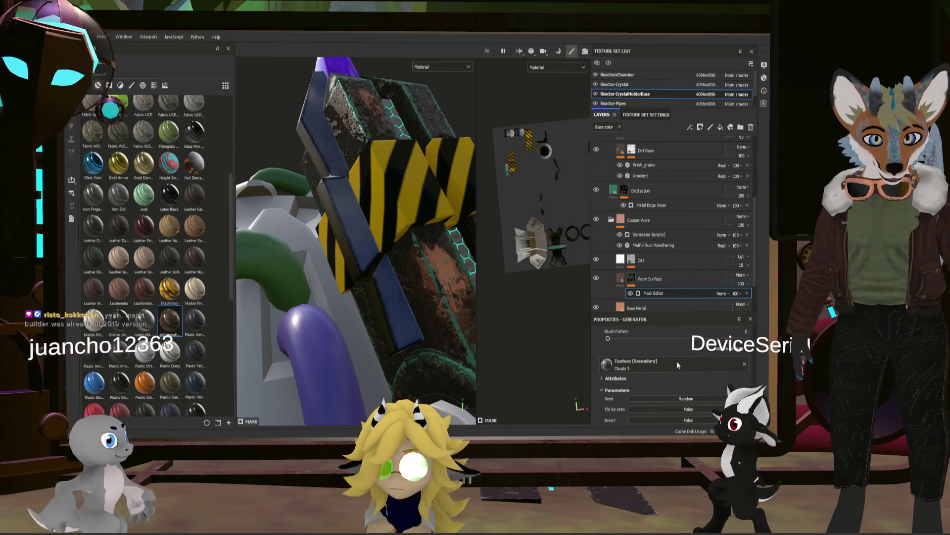
scroll(674, 360, "up", 2)
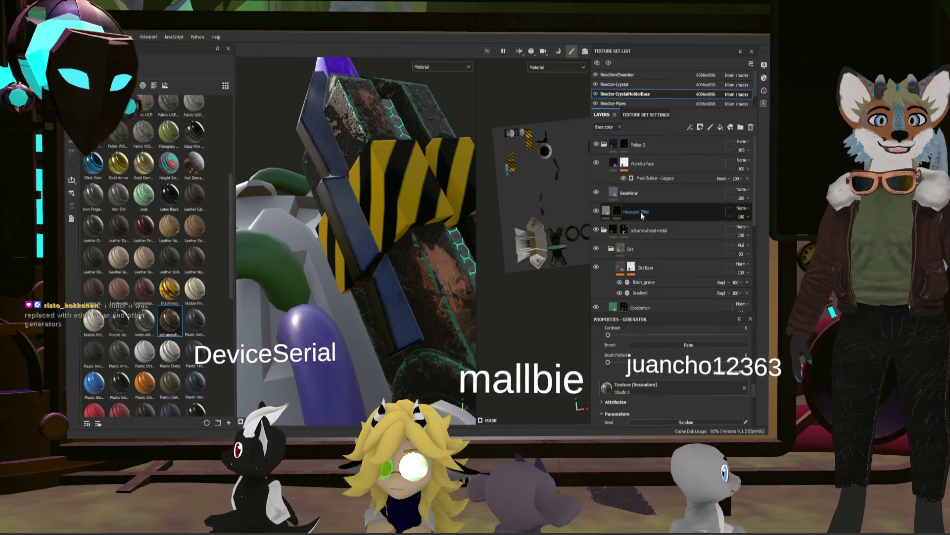
scroll(660, 222, "up", 3)
- Set WornSurface's Mask Builder - Legacy to use a custom grunge, Grunge Rust Fine
left_click(655, 178)
scroll(668, 357, "down", 3)
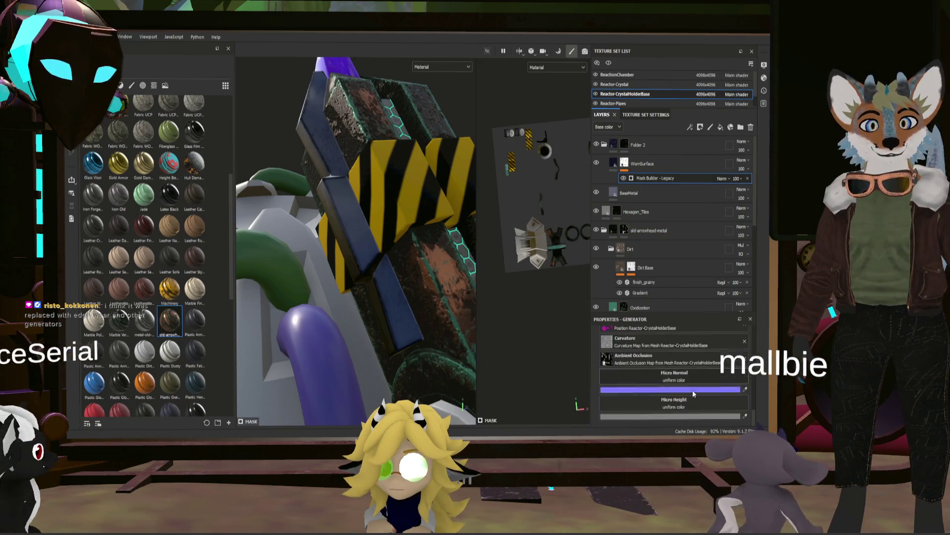
scroll(673, 364, "down", 3)
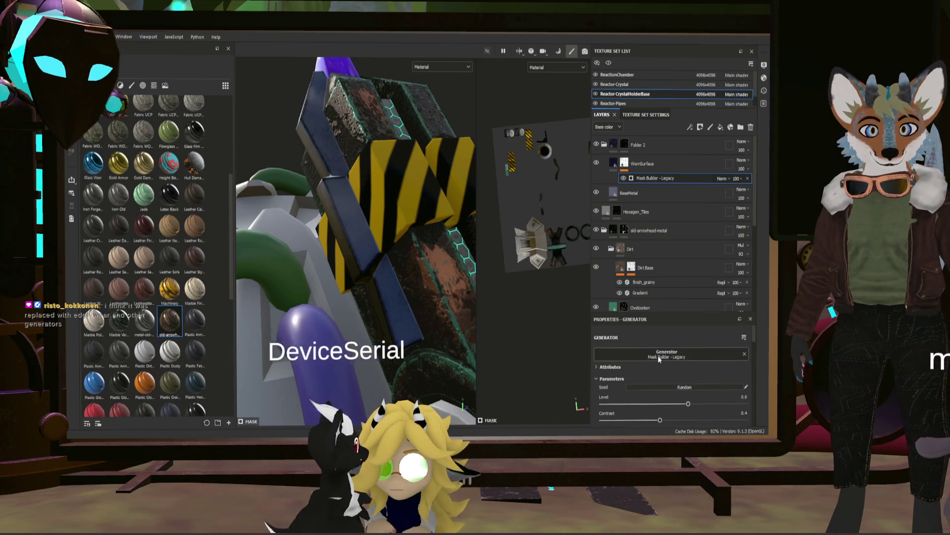
scroll(673, 361, "up", 5)
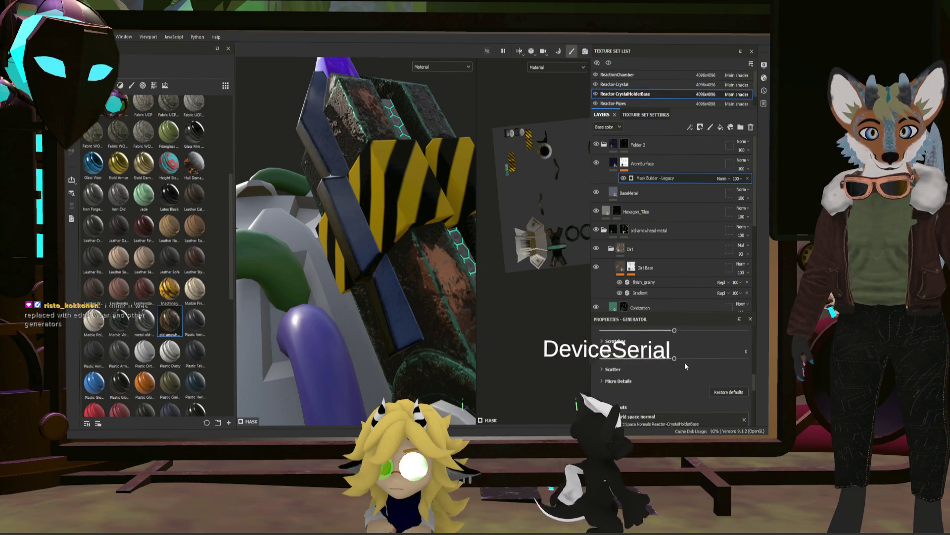
scroll(684, 362, "up", 3)
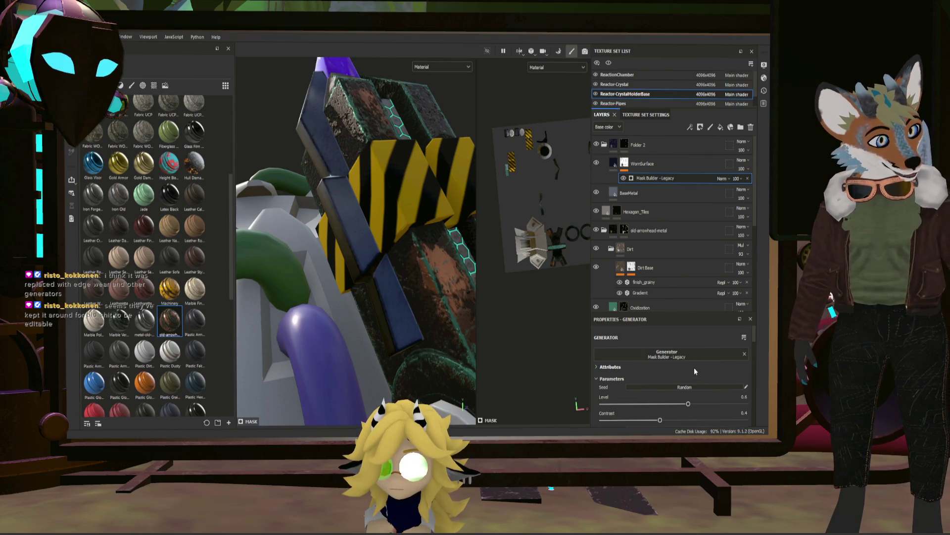
scroll(691, 359, "down", 2)
scroll(702, 368, "down", 2)
scroll(701, 365, "down", 2)
scroll(701, 365, "down", 2)
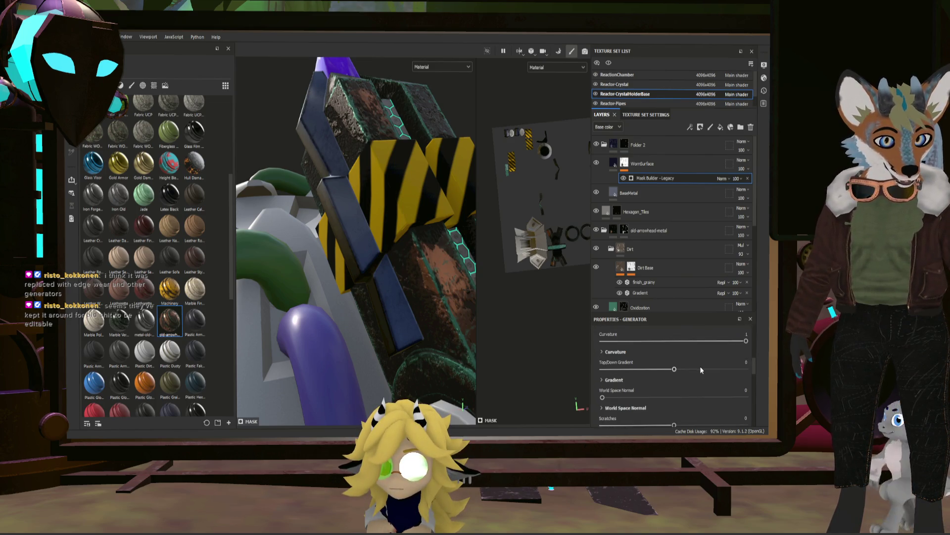
left_click(603, 343)
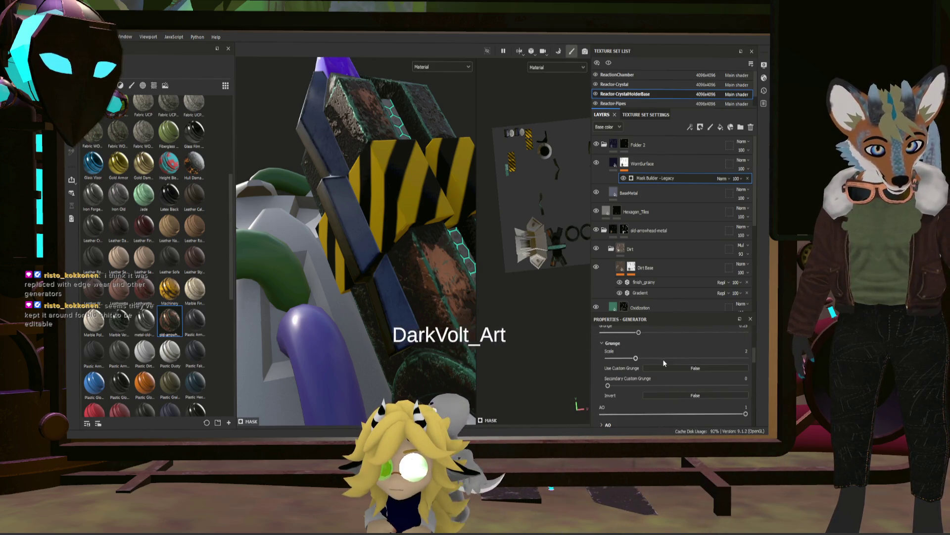
left_click(670, 367)
scroll(684, 360, "down", 2)
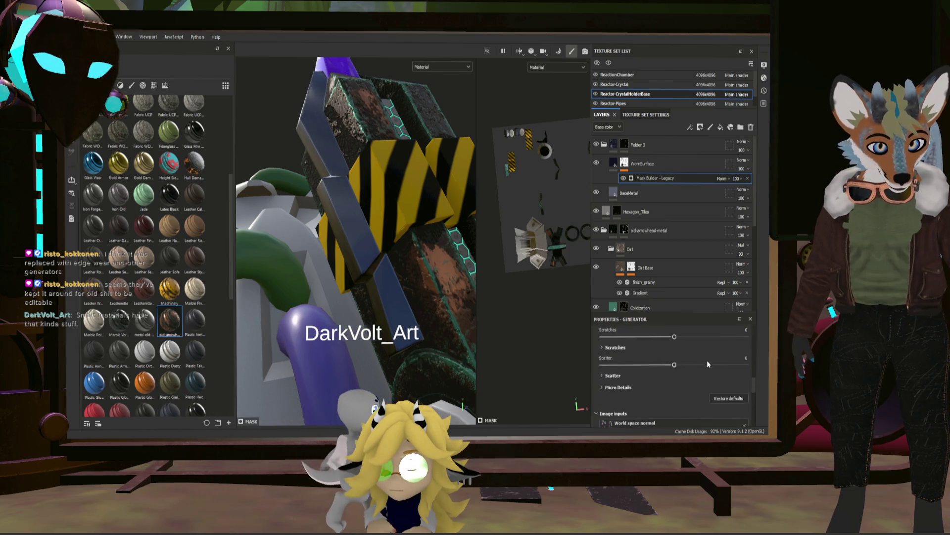
scroll(712, 357, "down", 3)
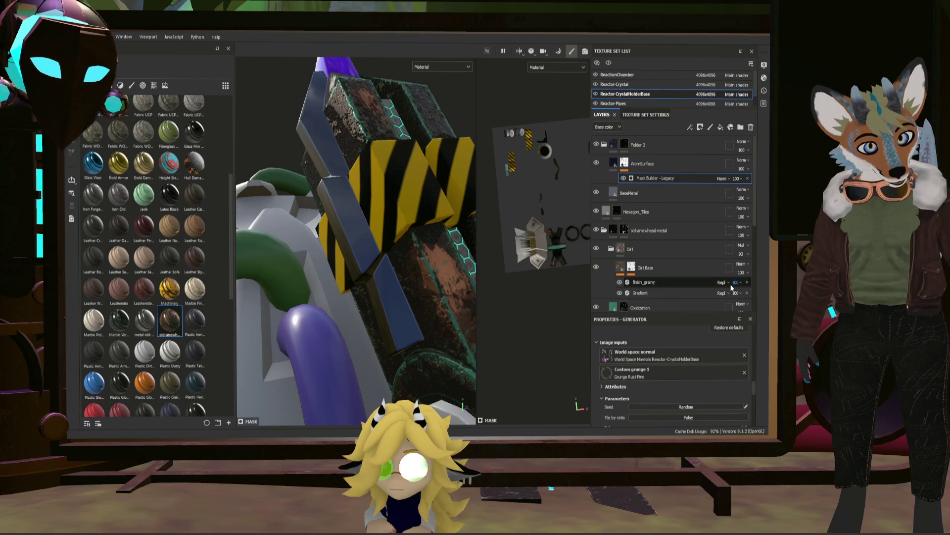
- Review the Gradient filter, return to Mask Builder - Legacy and orbit in close on the blue beam
left_click(689, 292)
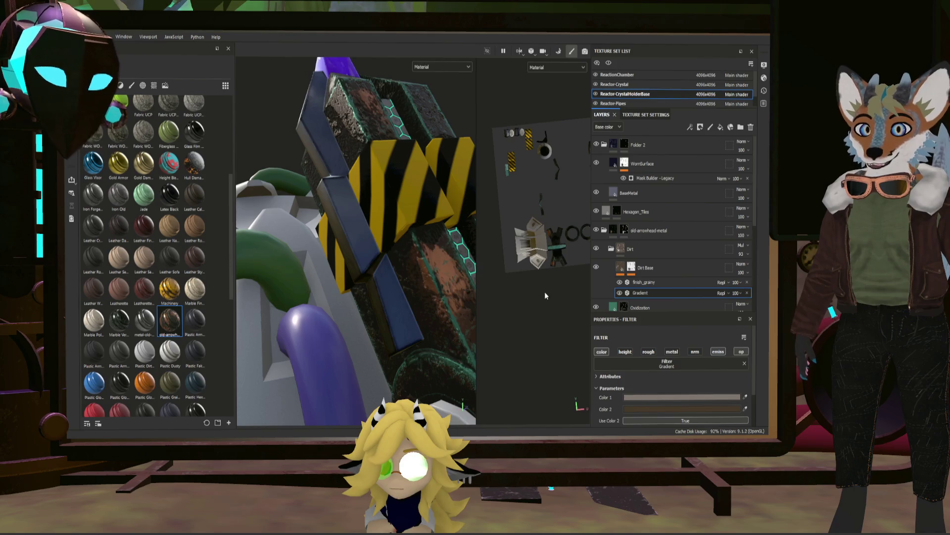
left_click(658, 178)
mouse_move(574, 236)
left_mouse_down("alt")
mouse_move(415, 265)
mouse_move(383, 246)
mouse_move(429, 267)
left_mouse_up("alt")
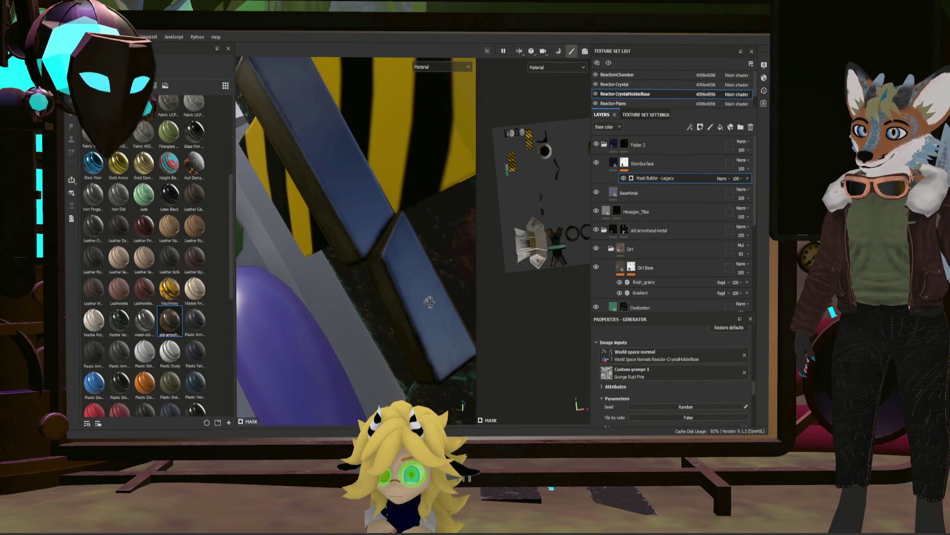
left_click_drag(429, 267, 416, 252, "alt")
scroll(679, 289, "down", 3)
scroll(679, 289, "up", 3)
scroll(658, 383, "down", 2)
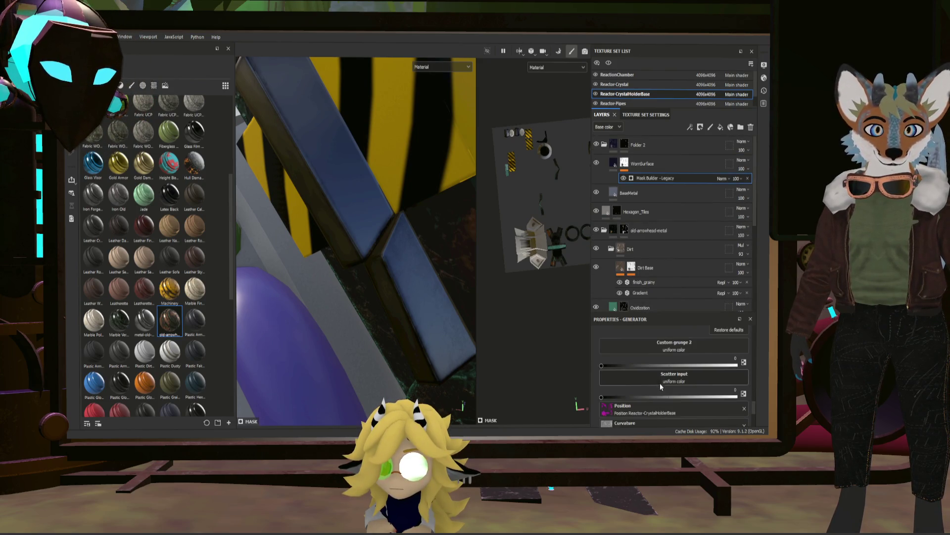
scroll(657, 379, "up", 3)
scroll(652, 375, "down", 3)
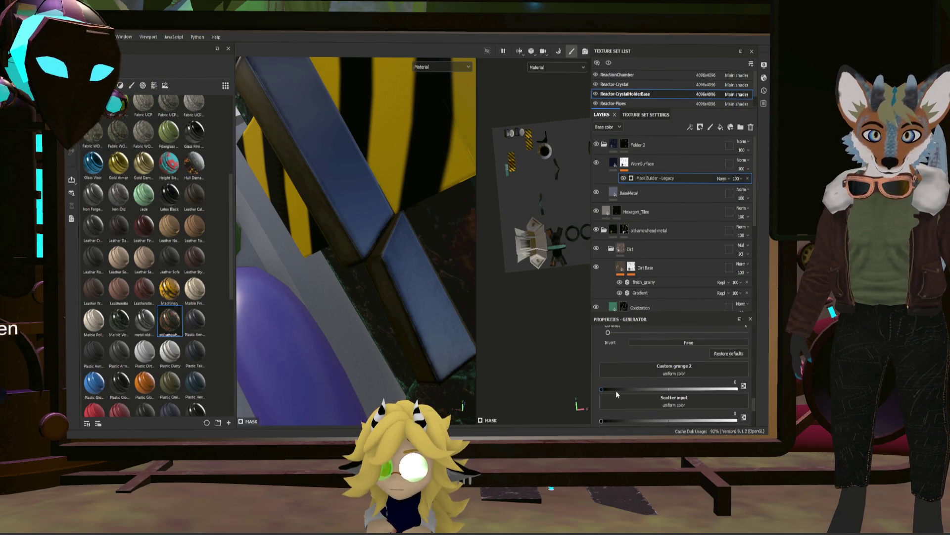
- Set WornSurface's Grunge Rust Fine custom grunge 2 amount to 0.8688 and contrast to 0.99
left_click_drag(639, 389, 720, 392)
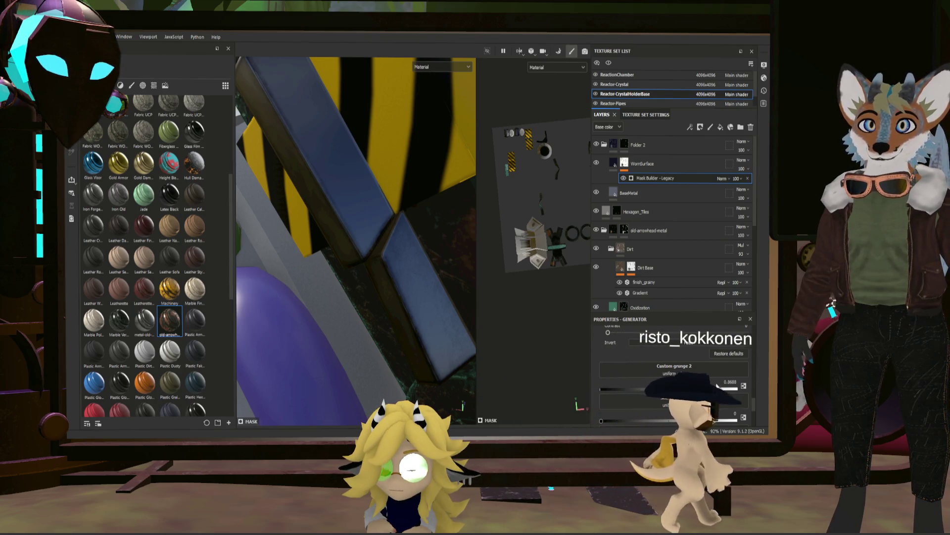
scroll(696, 370, "up", 5)
scroll(696, 370, "down", 2)
scroll(699, 371, "down", 2)
scroll(697, 369, "down", 1)
scroll(697, 369, "down", 1)
scroll(721, 366, "up", 1)
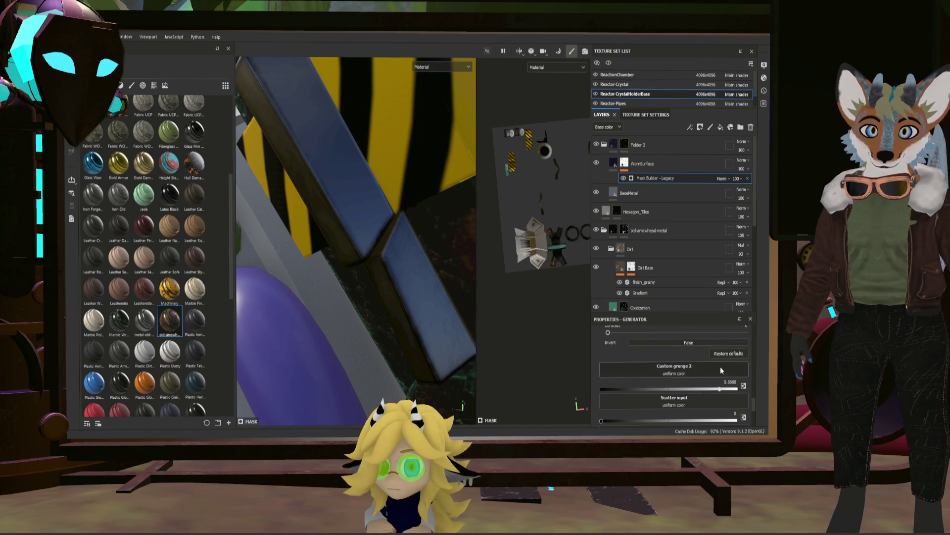
scroll(697, 375, "up", 5)
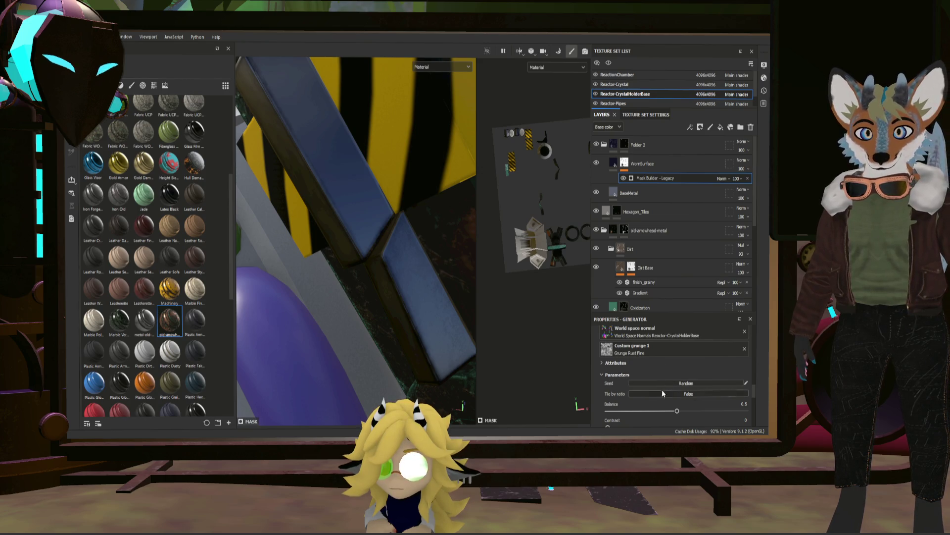
scroll(676, 411, "down", 1)
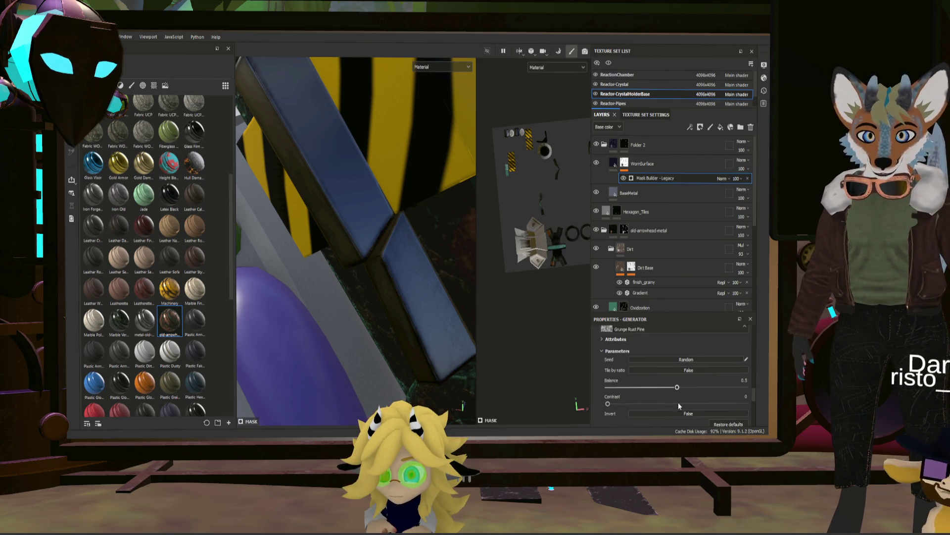
left_click_drag(605, 404, 745, 403)
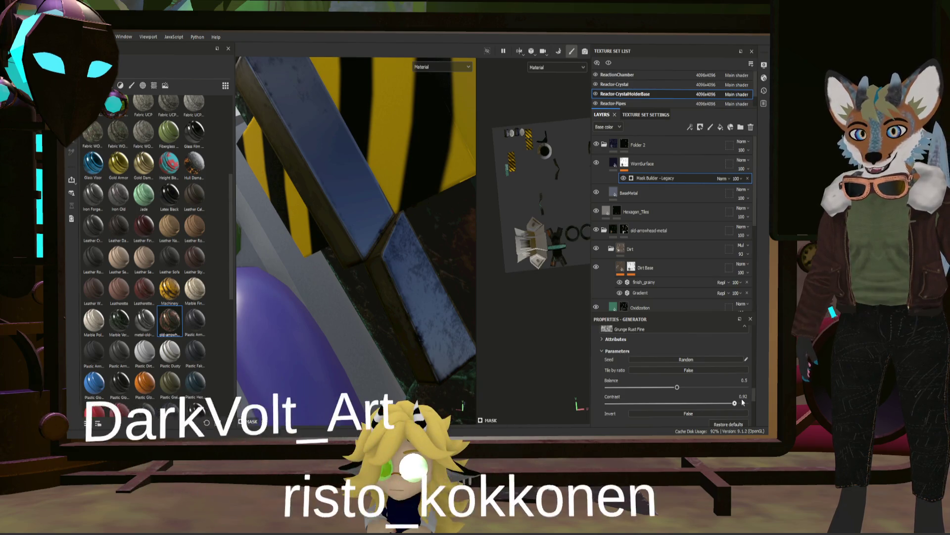
mouse_move(387, 297)
left_mouse_down("alt")
mouse_move(398, 317)
mouse_move(396, 300)
mouse_move(353, 318)
mouse_move(496, 229)
left_mouse_up("alt")
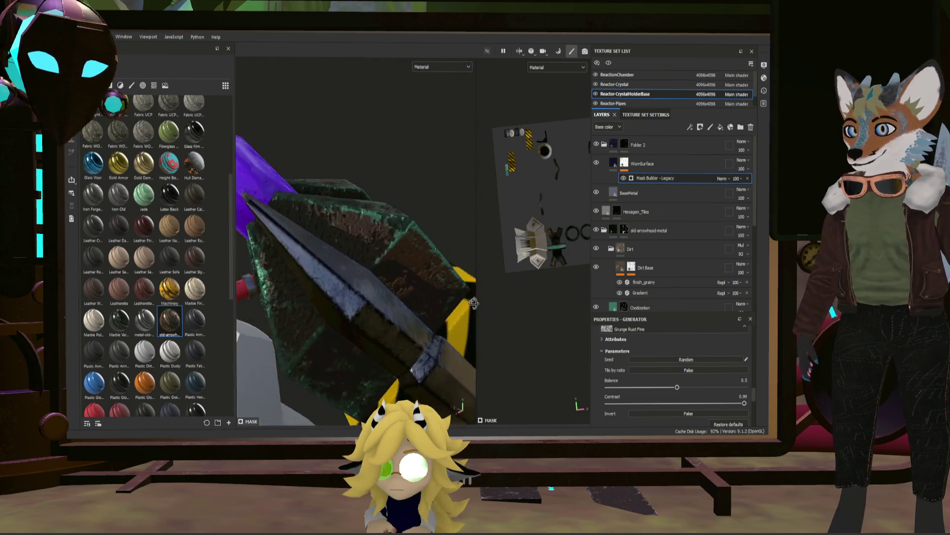
mouse_move(515, 269)
left_mouse_down("alt")
mouse_move(517, 220)
mouse_move(520, 238)
left_mouse_up("alt")
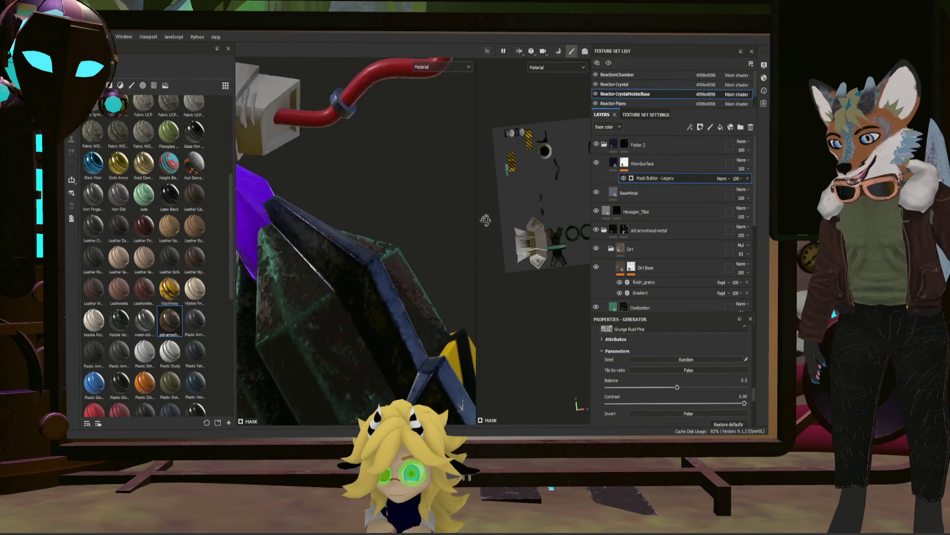
mouse_move(519, 238)
left_mouse_down("alt")
mouse_move(315, 346)
mouse_move(362, 213)
mouse_move(340, 259)
left_mouse_up("alt")
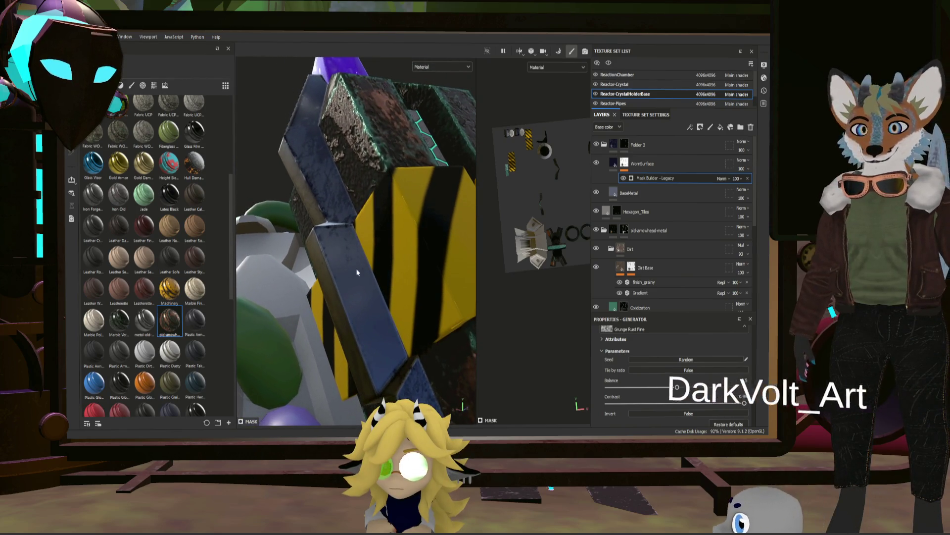
scroll(686, 374, "down", 3)
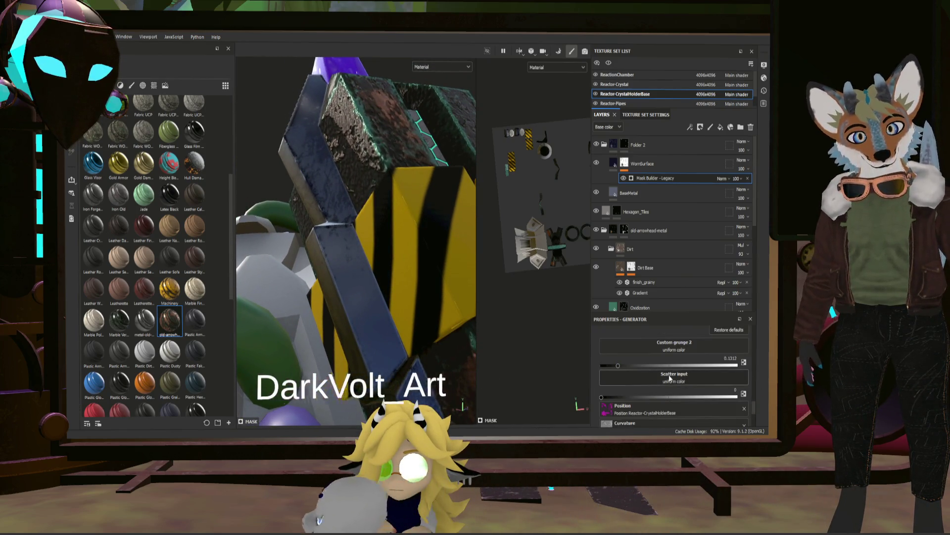
scroll(686, 373, "down", 1)
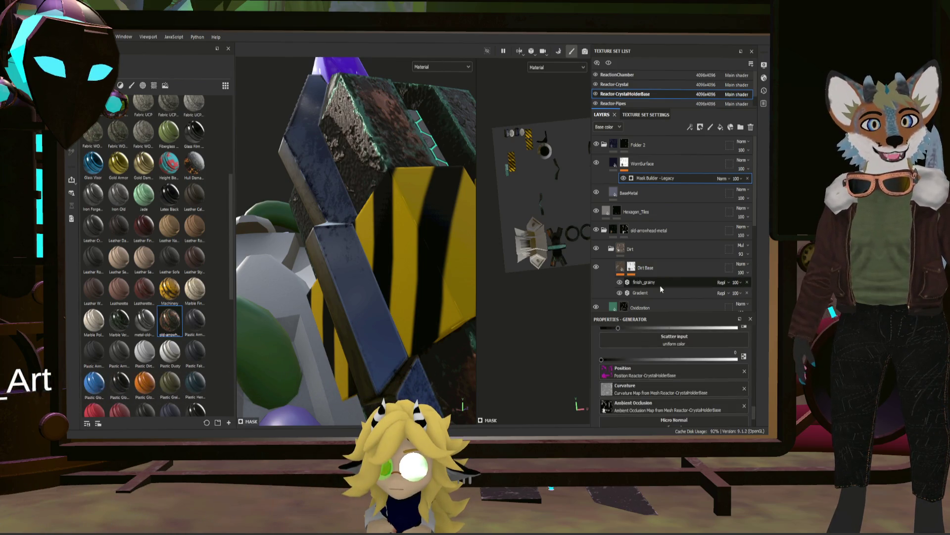
scroll(660, 286, "down", 1)
scroll(660, 288, "down", 1)
scroll(657, 287, "down", 1)
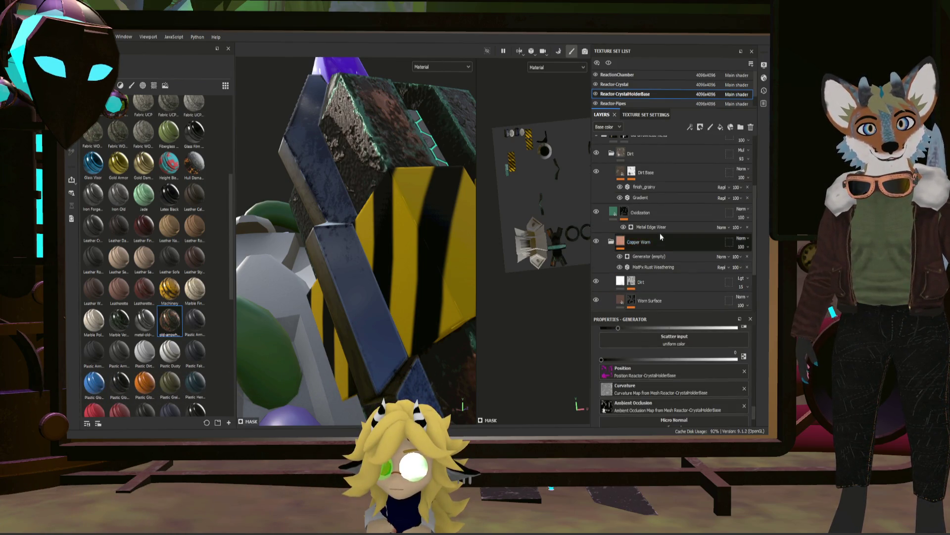
scroll(679, 274, "down", 1)
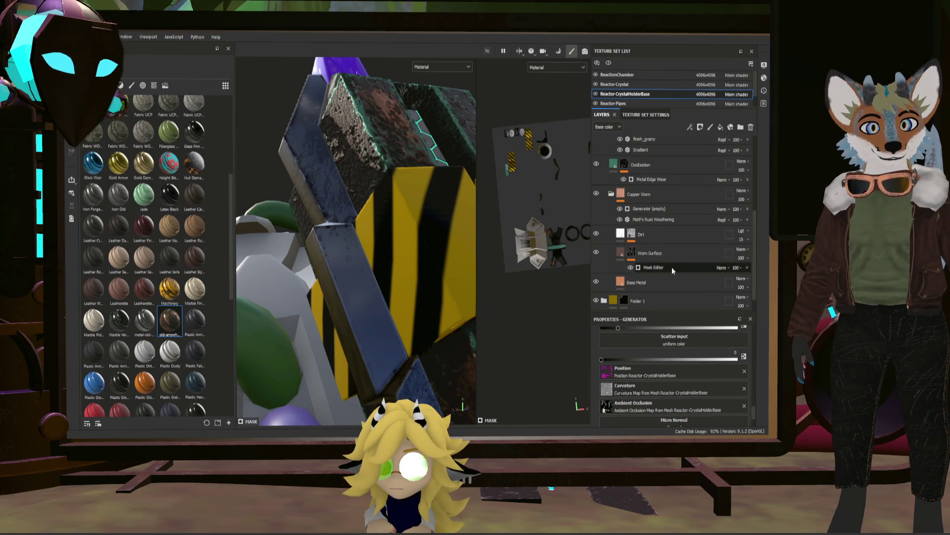
- Review the Oxidization layer's Metal Edge Wear generator, then return to WornSurface's Mask Builder
left_click(673, 267)
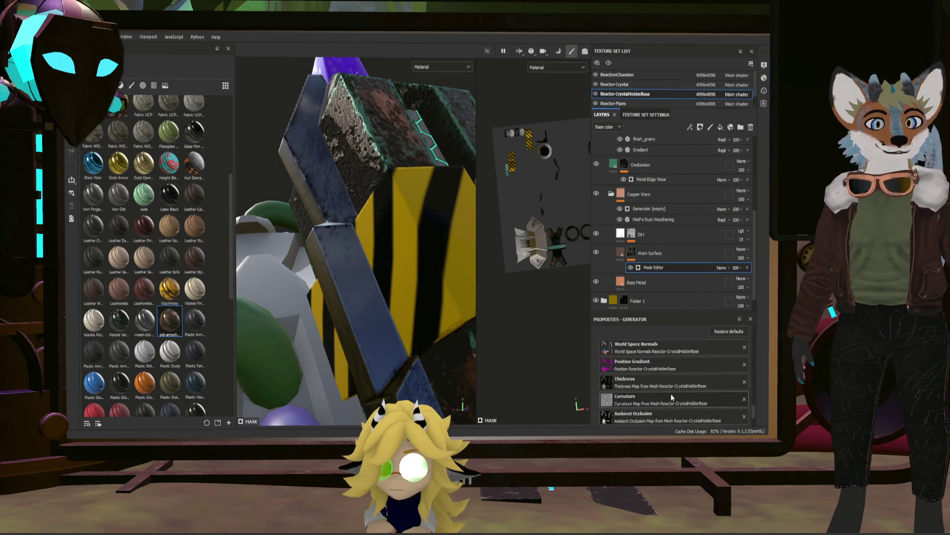
scroll(668, 393, "down", 2)
scroll(723, 398, "up", 1)
scroll(694, 388, "down", 2)
scroll(683, 381, "down", 2)
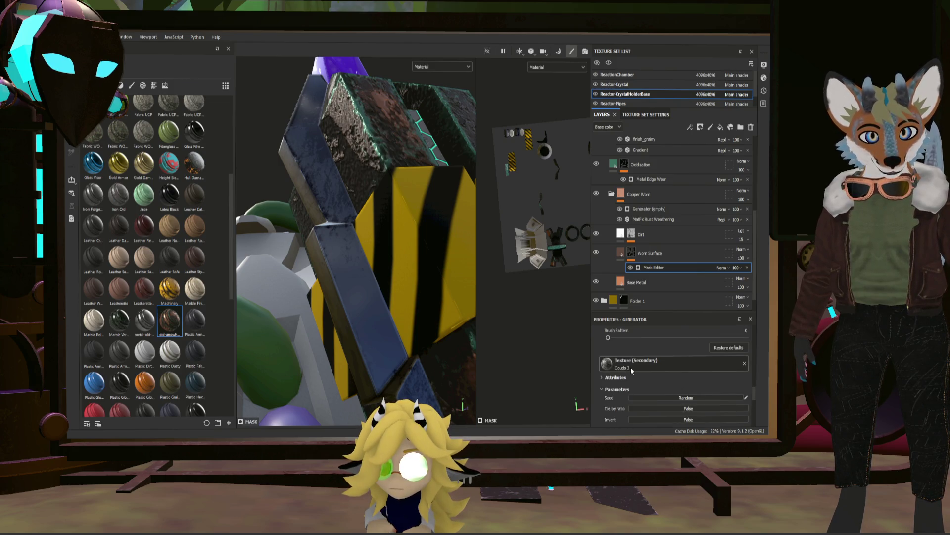
scroll(640, 368, "down", 1)
scroll(678, 375, "down", 1)
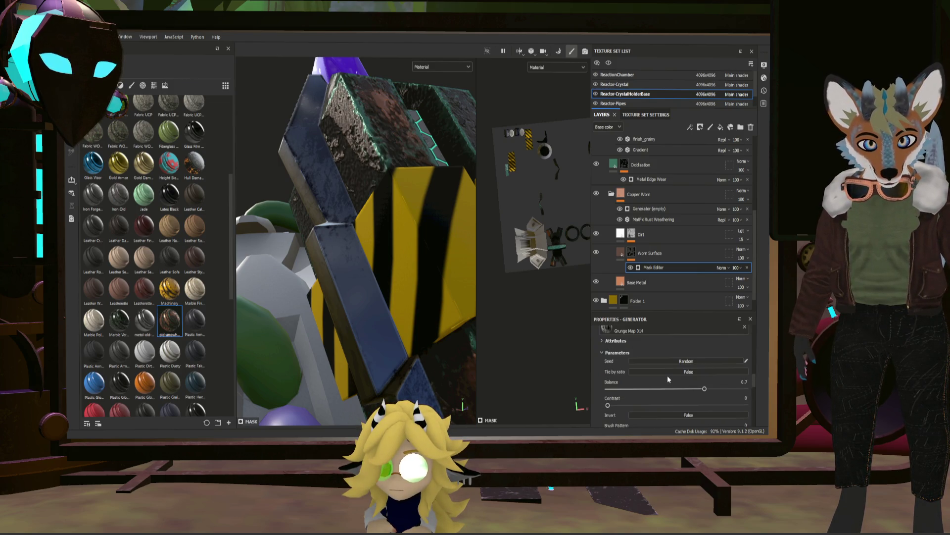
scroll(667, 375, "down", 2)
scroll(654, 367, "down", 2)
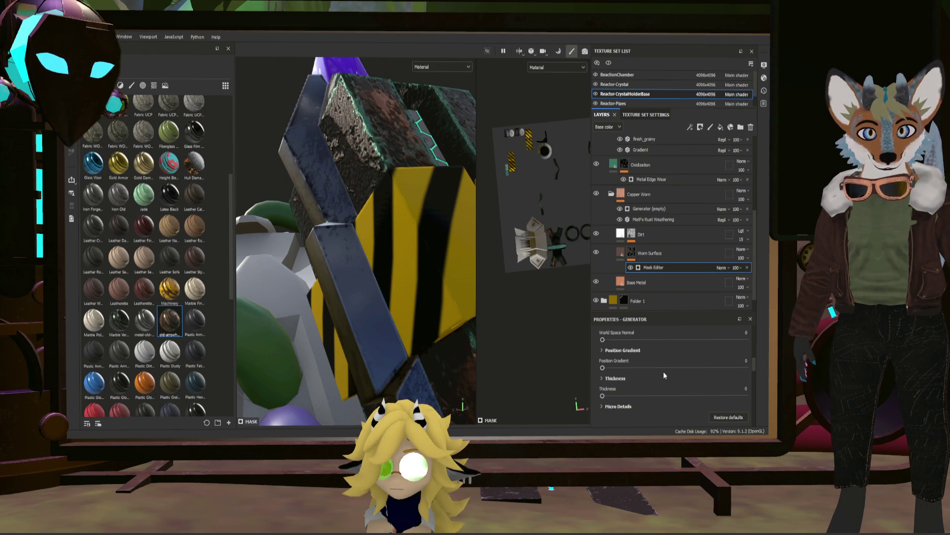
scroll(664, 371, "up", 3)
scroll(663, 371, "up", 3)
scroll(662, 373, "up", 3)
scroll(662, 372, "up", 2)
scroll(662, 372, "up", 2)
scroll(671, 370, "down", 1)
scroll(661, 373, "down", 1)
scroll(662, 374, "down", 1)
scroll(657, 372, "down", 1)
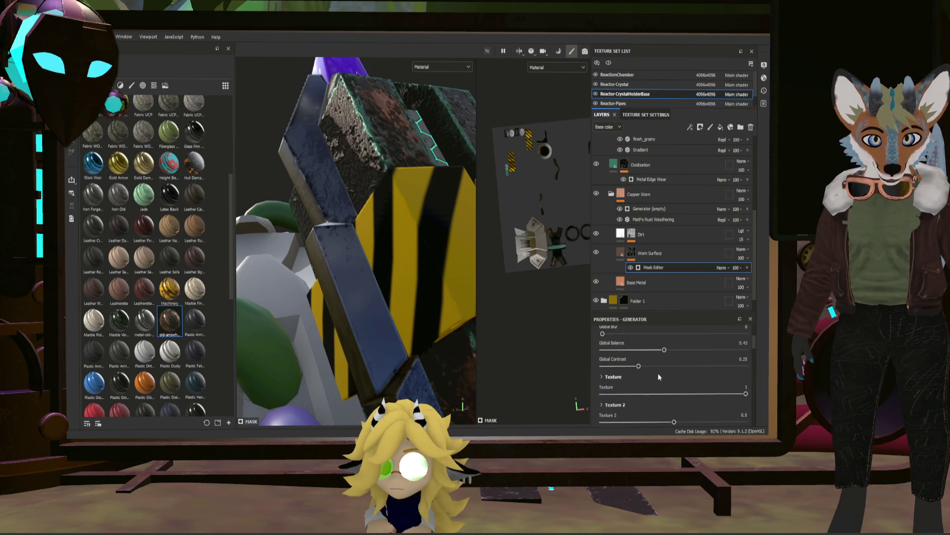
scroll(657, 374, "up", 1)
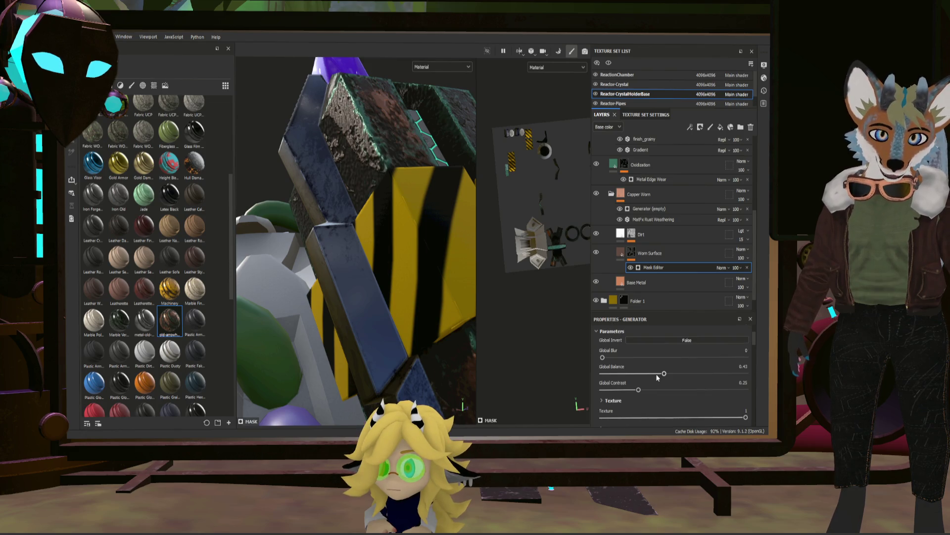
scroll(656, 376, "down", 1)
scroll(657, 376, "down", 1)
scroll(656, 377, "up", 1)
scroll(657, 379, "up", 1)
scroll(656, 379, "up", 1)
scroll(657, 379, "up", 1)
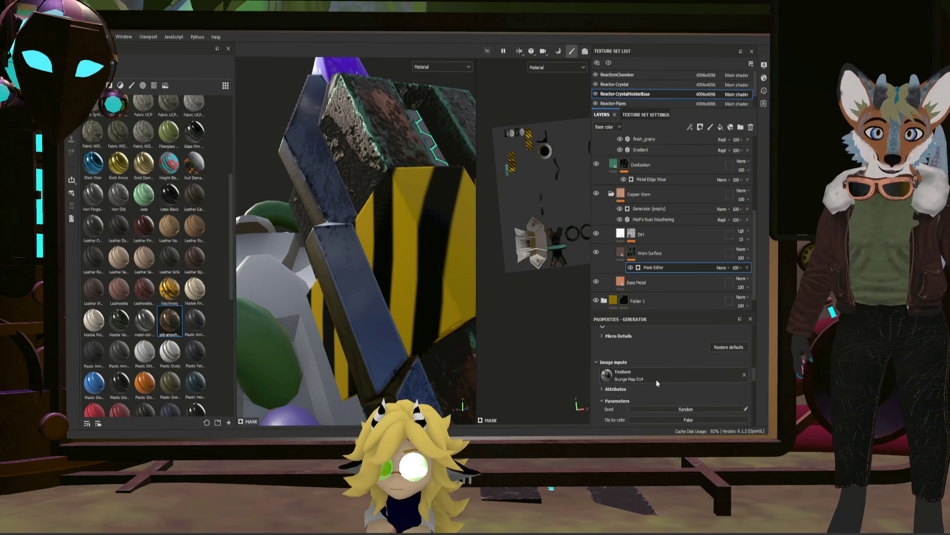
scroll(656, 380, "down", 1)
scroll(655, 380, "down", 1)
scroll(655, 379, "down", 1)
scroll(656, 379, "down", 1)
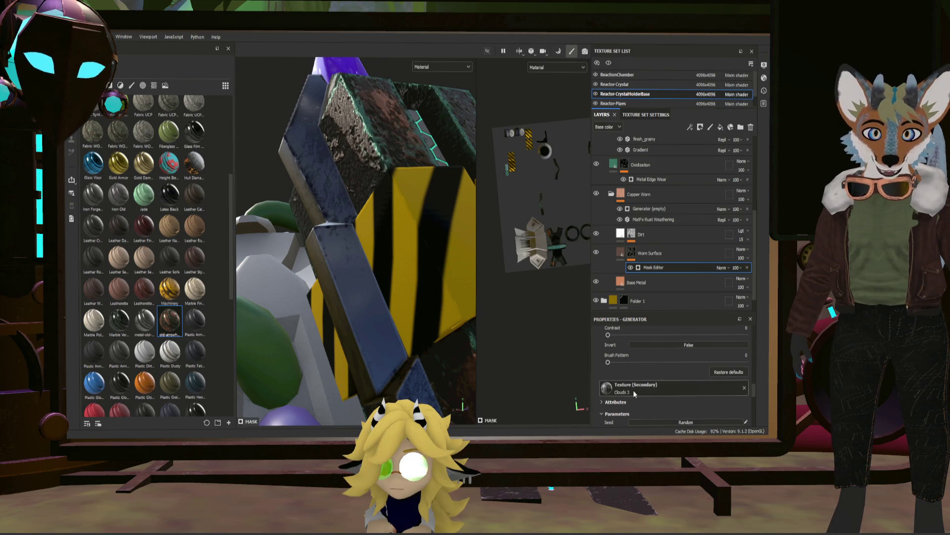
scroll(652, 374, "up", 2)
scroll(652, 373, "up", 2)
scroll(652, 373, "up", 2)
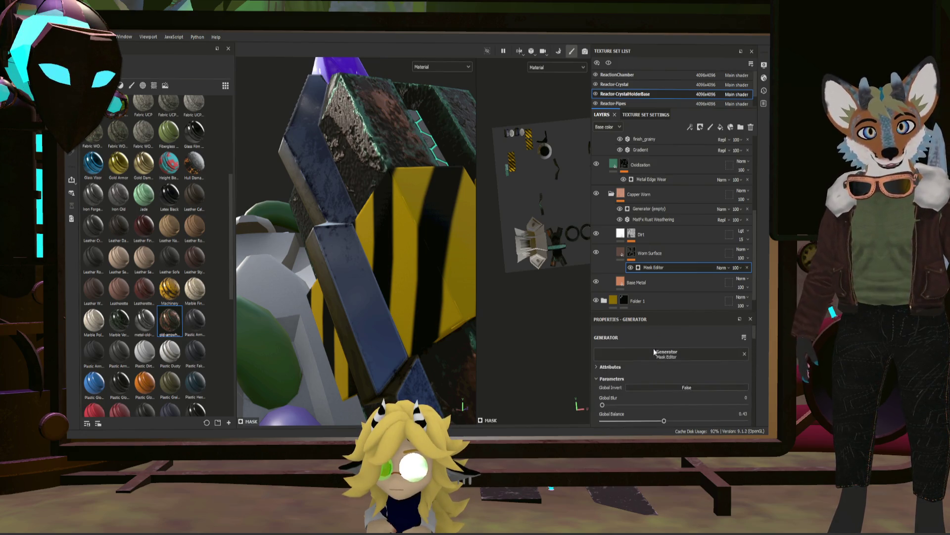
left_click(656, 178)
scroll(658, 391, "down", 2)
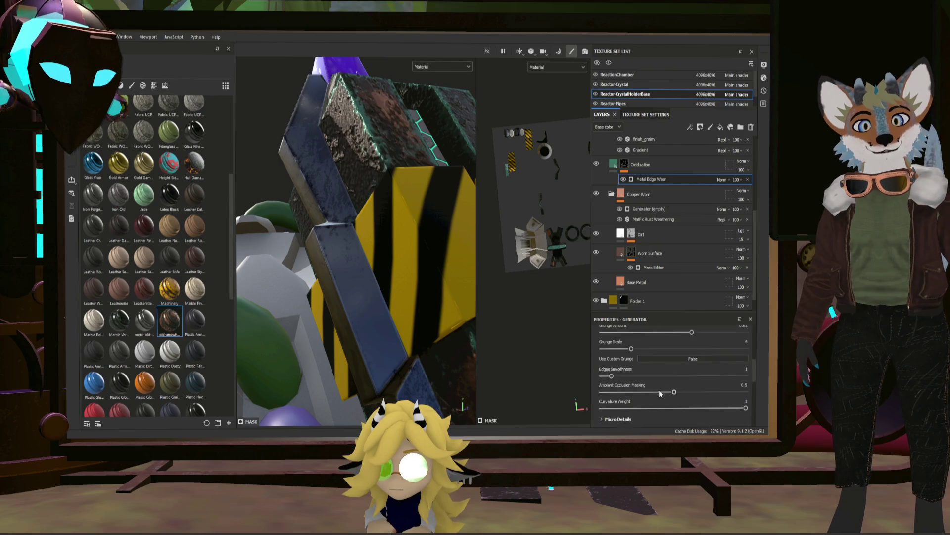
scroll(654, 376, "down", 1)
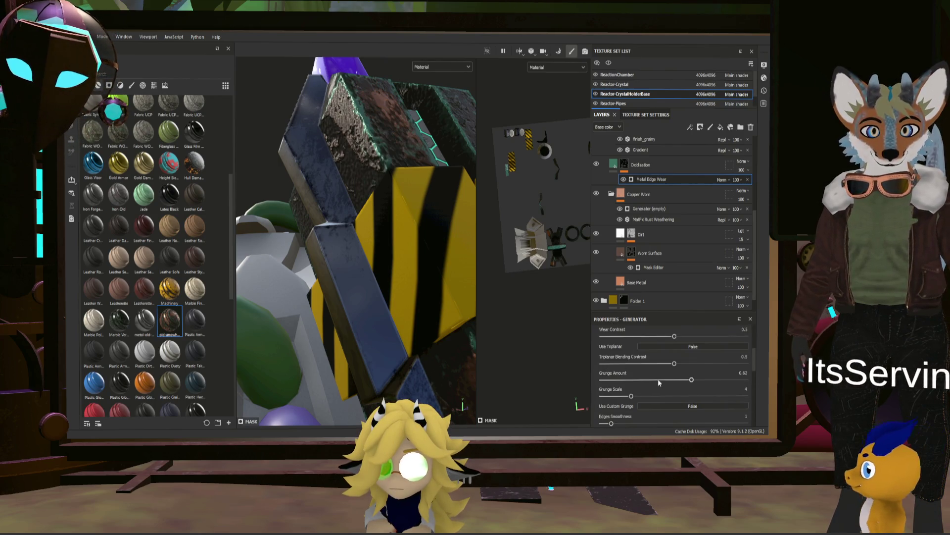
scroll(676, 383, "up", 1)
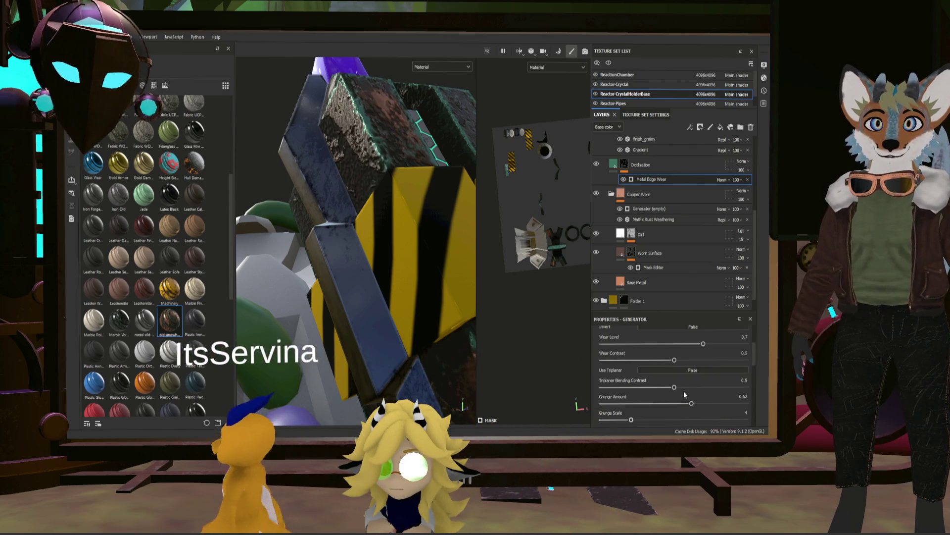
scroll(668, 216, "up", 4)
left_click(646, 178)
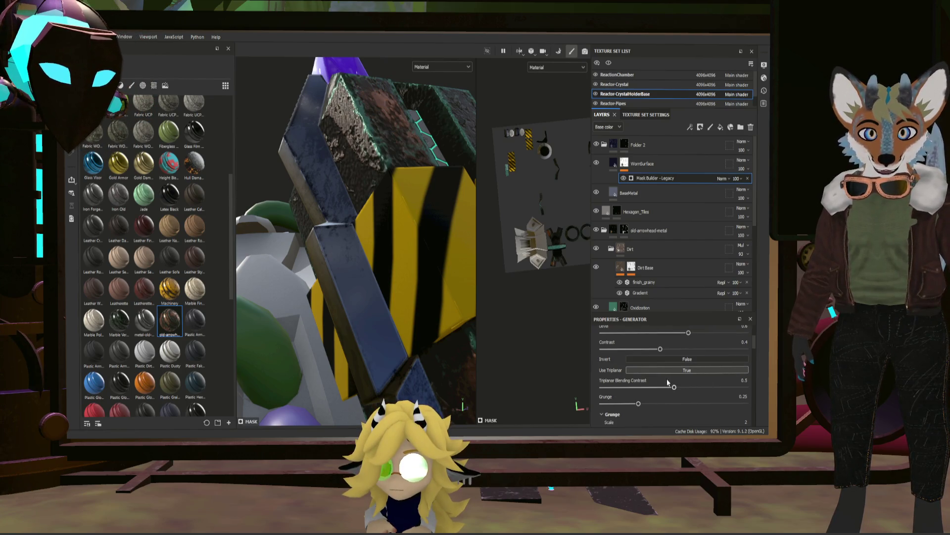
scroll(649, 375, "up", 3)
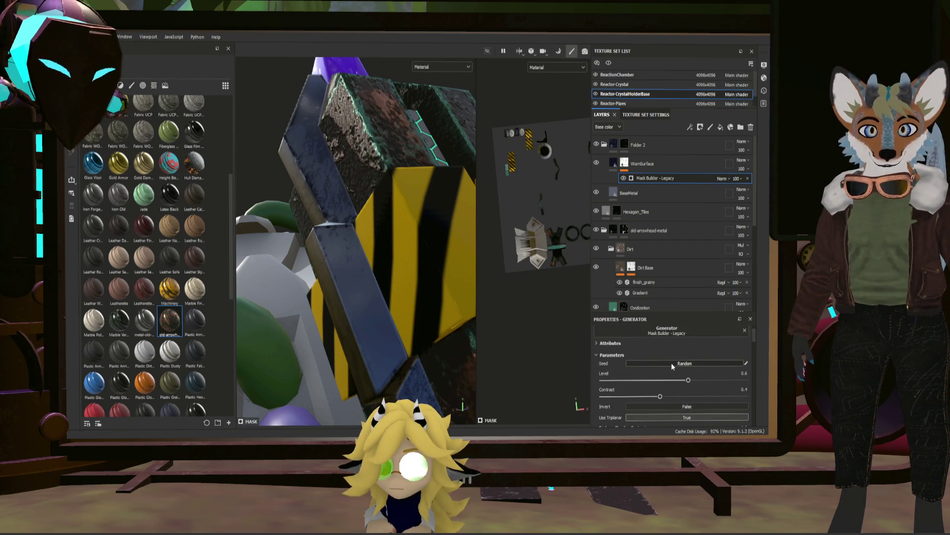
scroll(671, 364, "down", 5)
scroll(672, 371, "down", 1)
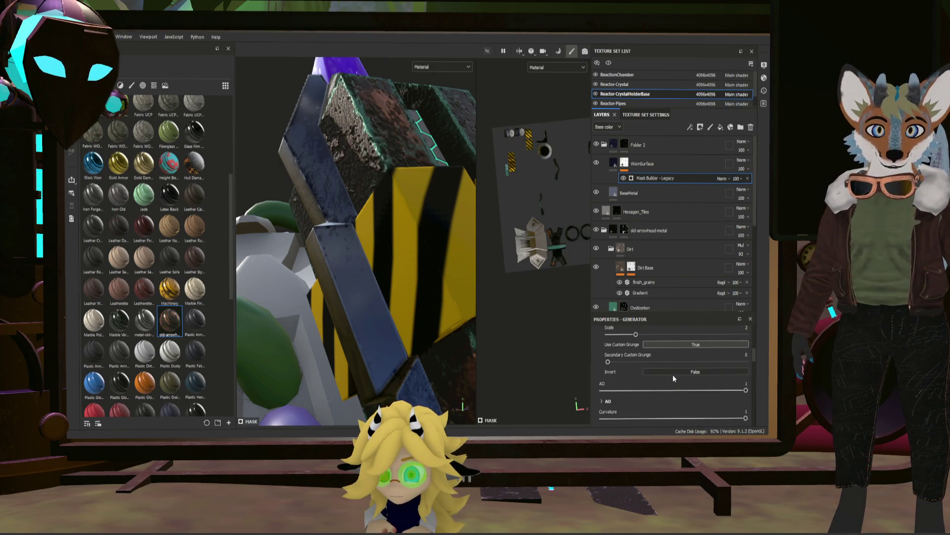
scroll(681, 373, "down", 2)
scroll(686, 376, "down", 3)
scroll(681, 373, "down", 2)
scroll(681, 373, "down", 1)
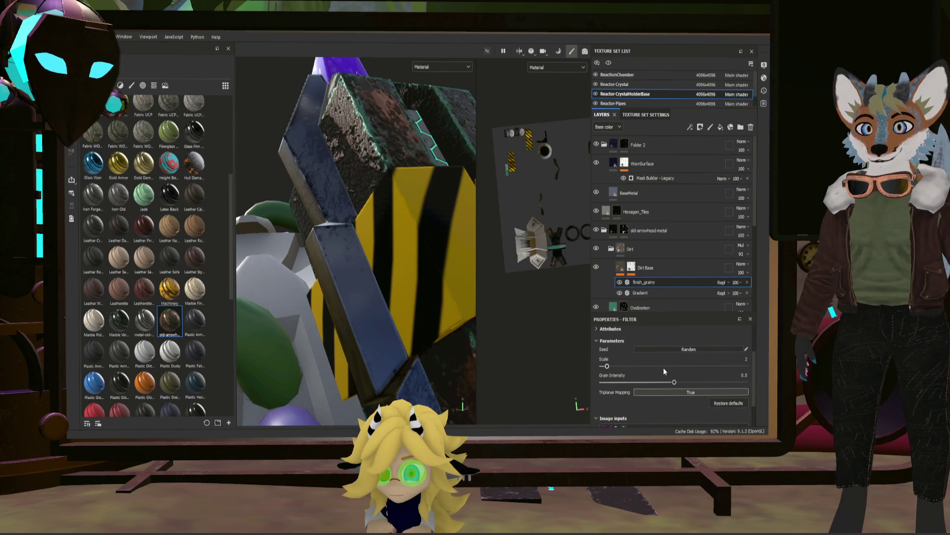
scroll(664, 368, "up", 2)
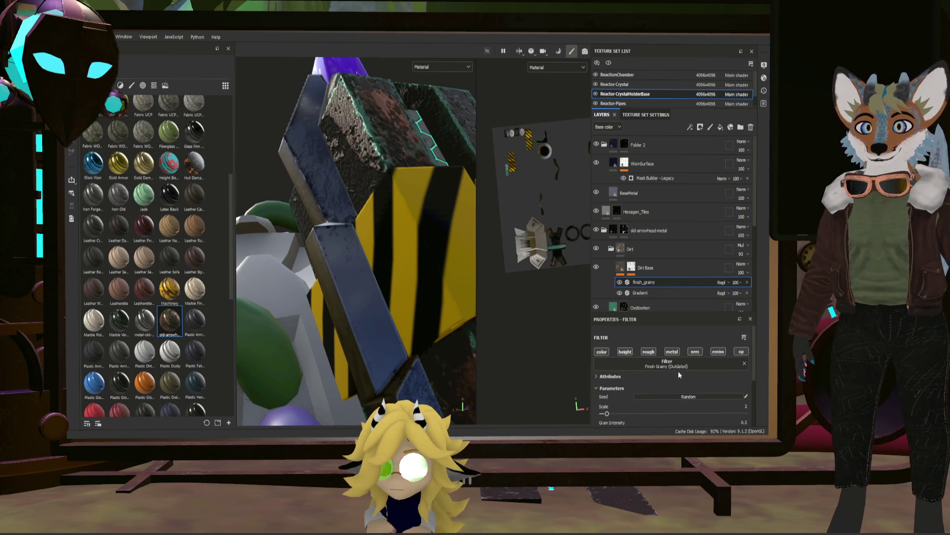
- Reselect WornSurface's Mask Builder - Legacy to show its Clouds 2 custom grunge 2 settings
left_click(642, 176)
scroll(690, 369, "down", 3)
scroll(678, 376, "down", 3)
scroll(676, 374, "down", 2)
scroll(677, 374, "up", 2)
scroll(695, 391, "up", 2)
scroll(685, 379, "up", 2)
scroll(673, 389, "up", 1)
scroll(673, 388, "up", 1)
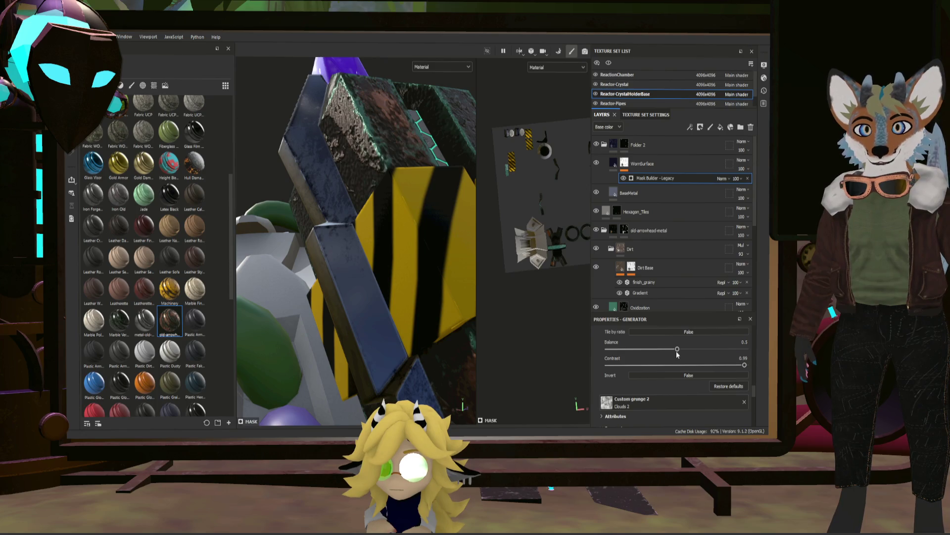
scroll(684, 357, "down", 2)
scroll(687, 361, "down", 1)
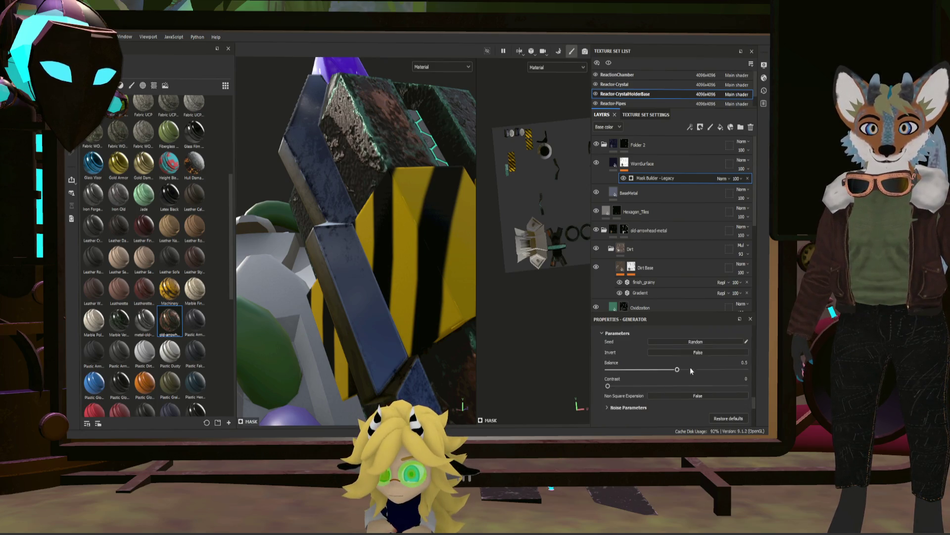
- Set the Clouds 2 custom grunge contrast to 0.99 and balance to 0.81, then view the beam and crystals
left_click_drag(658, 384, 728, 380)
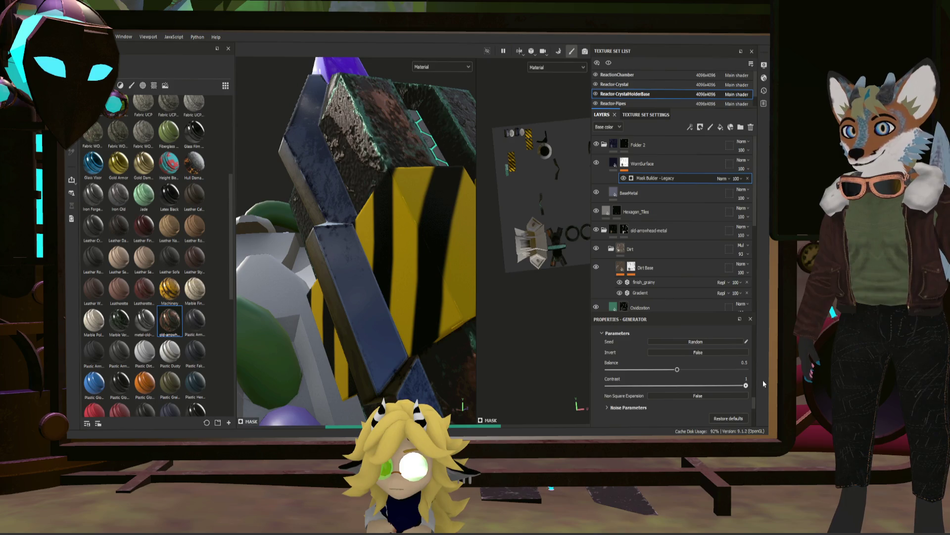
left_click_drag(762, 380, 744, 379)
left_click(719, 368)
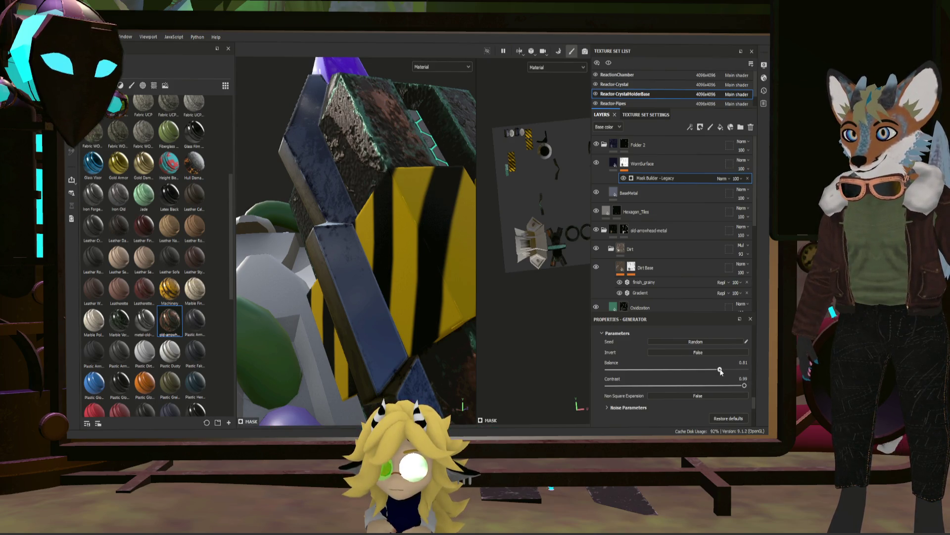
mouse_move(393, 341)
left_mouse_down("alt")
mouse_move(515, 247)
mouse_move(499, 223)
mouse_move(484, 234)
mouse_move(429, 217)
mouse_move(469, 276)
mouse_move(315, 350)
mouse_move(293, 313)
left_mouse_up("alt")
mouse_move(358, 345)
left_mouse_down("alt")
mouse_move(353, 336)
mouse_move(555, 282)
left_mouse_up("alt")
scroll(658, 265, "down", 2)
mouse_move(417, 298)
left_mouse_down("alt")
mouse_move(368, 307)
mouse_move(385, 340)
left_mouse_up("alt")
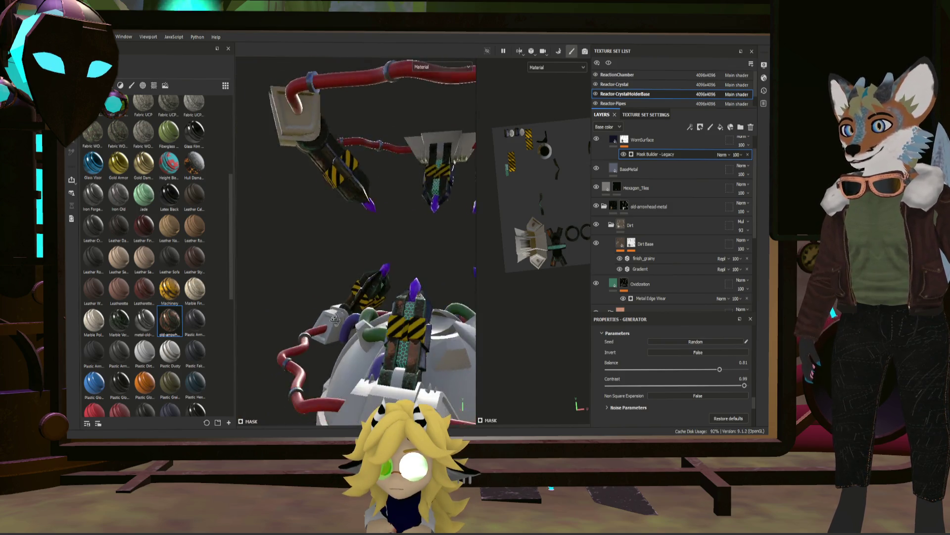
- Orbit around the striped crystal holder and bring up the BaseMetal then WornSurface fill settings
left_click_drag(385, 341, 681, 168, "alt")
scroll(666, 250, "down", 1)
scroll(669, 237, "down", 1)
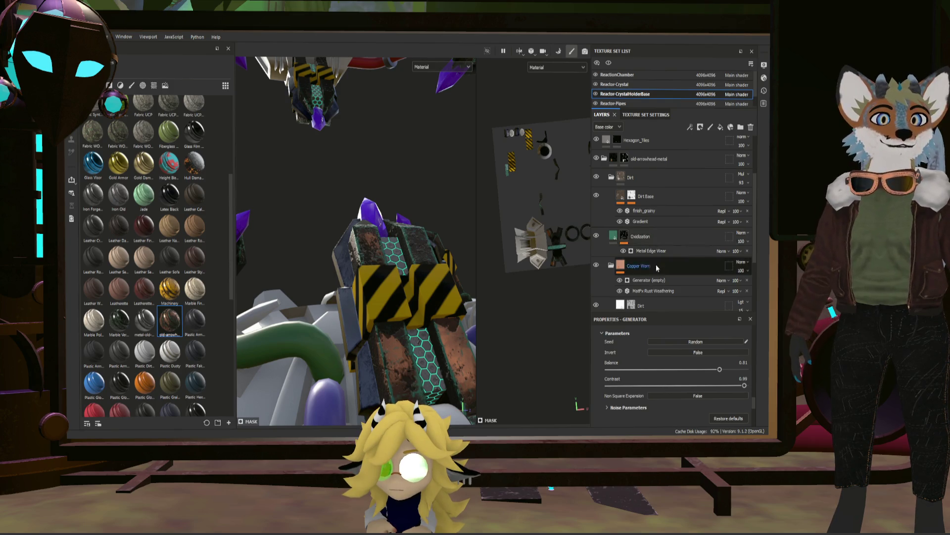
scroll(656, 265, "down", 2)
scroll(658, 278, "down", 1)
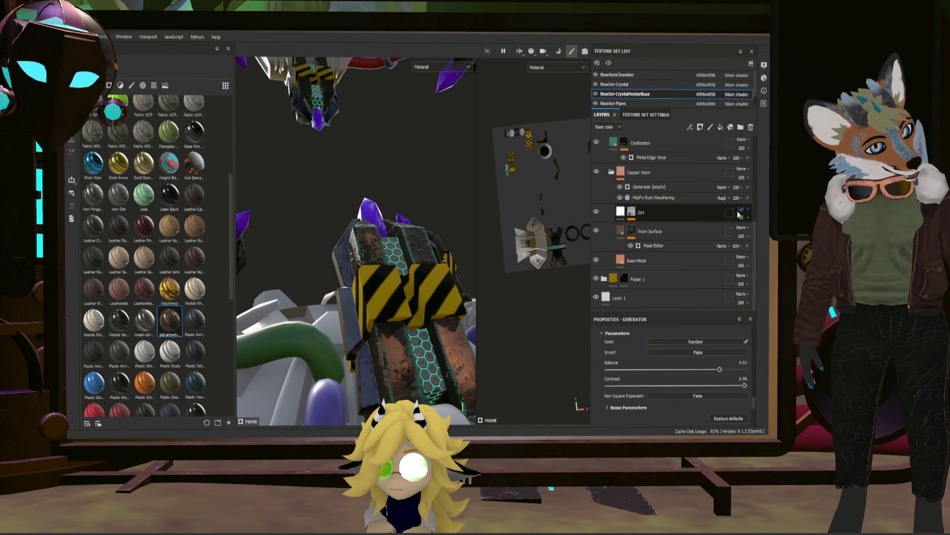
scroll(677, 186, "up", 4)
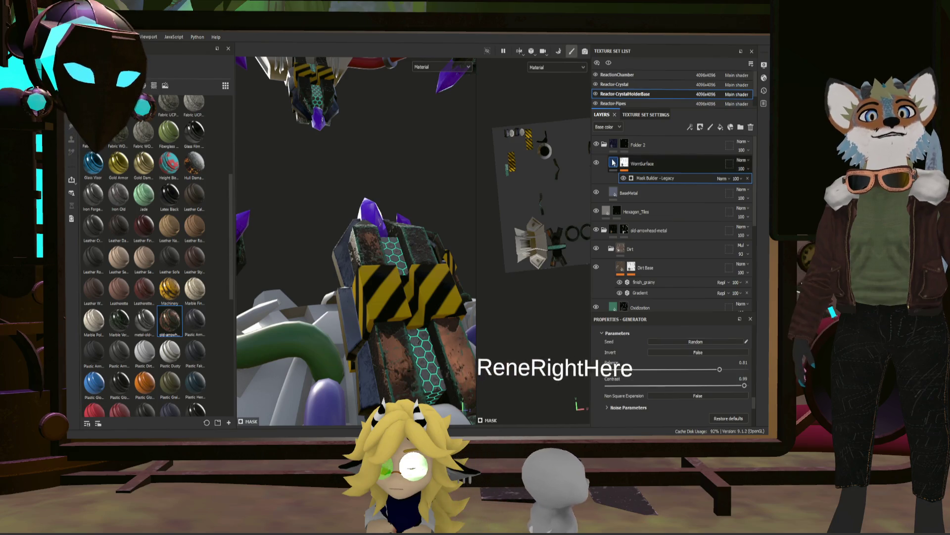
left_click(637, 181)
left_click(637, 170)
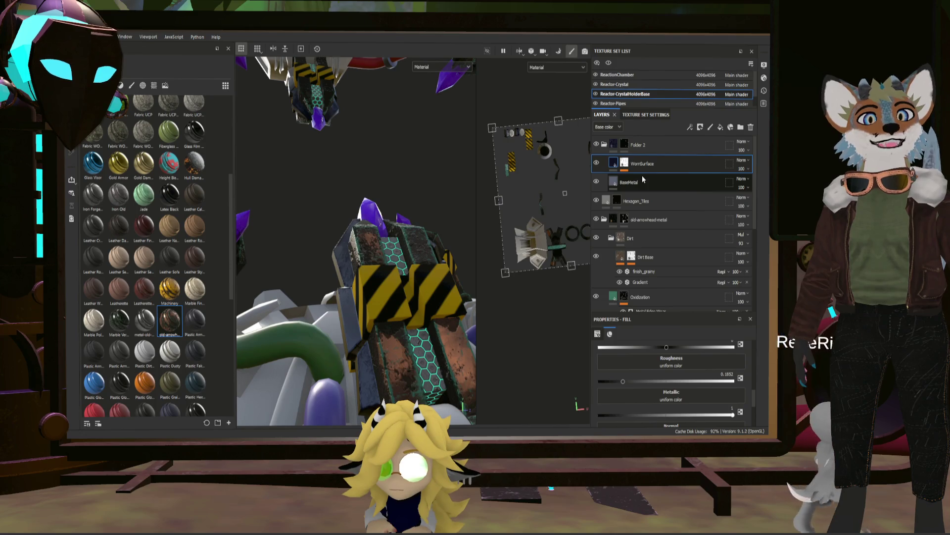
- Duplicate the WornSurface layer and move BaseMetal down the layer stack
left_click(643, 177)
left_click(642, 168)
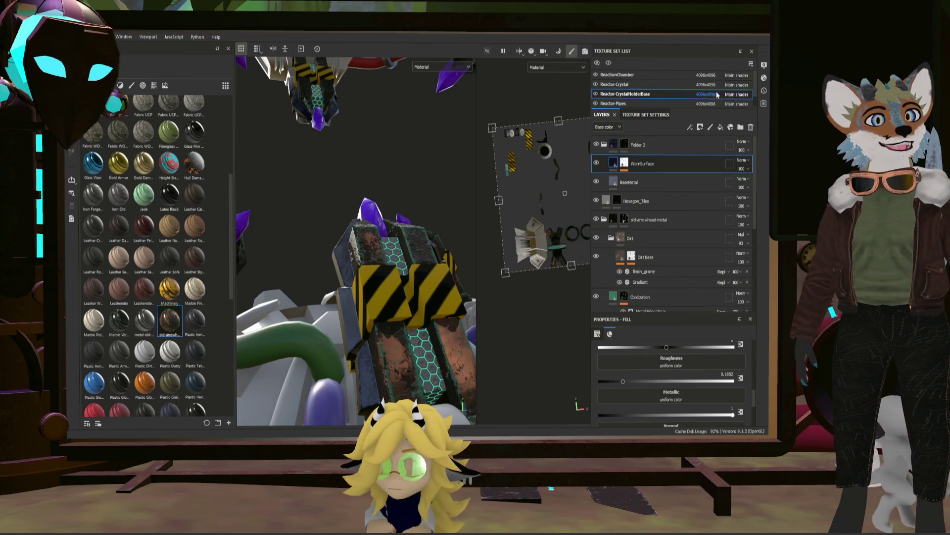
key("ctrl+d")
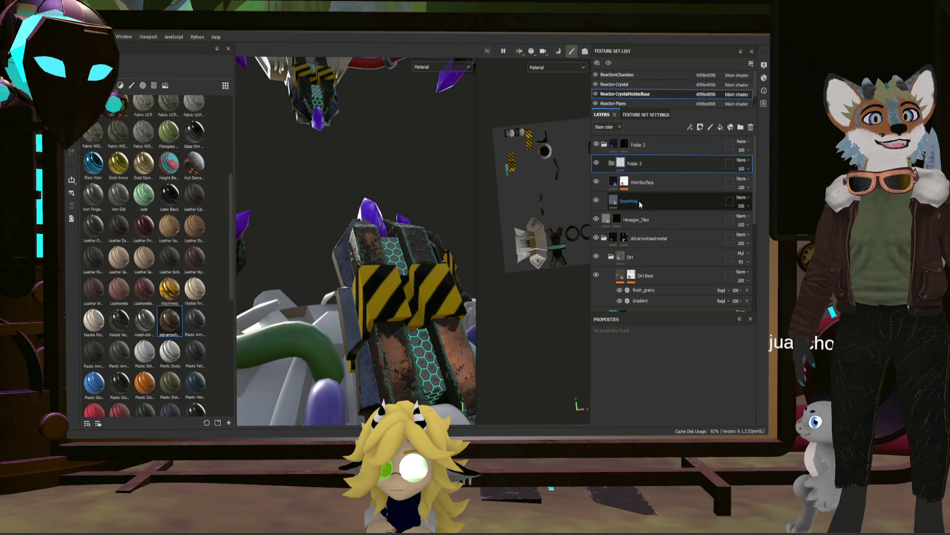
mouse_move(641, 187)
left_mouse_down()
mouse_move(640, 163)
mouse_move(653, 203)
left_mouse_up()
scroll(658, 260, "down", 5)
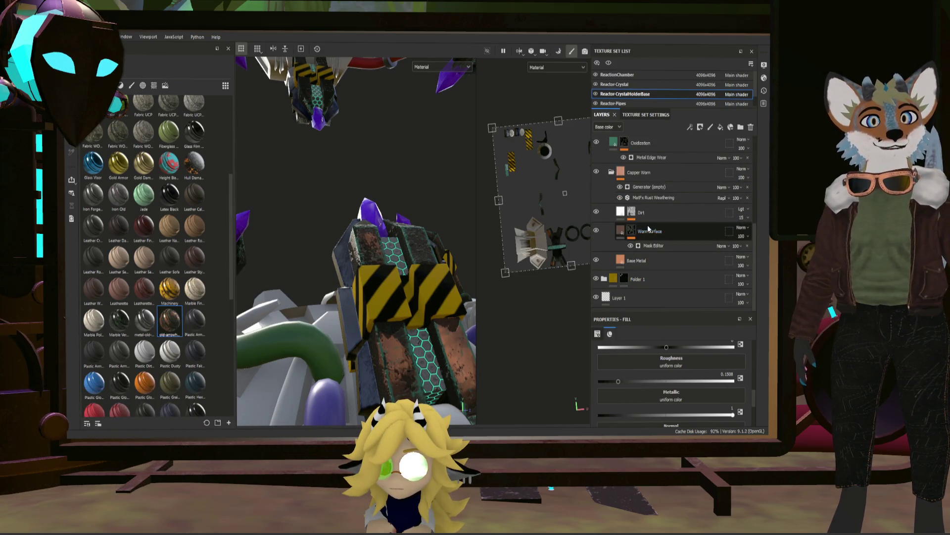
scroll(643, 175, "up", 5)
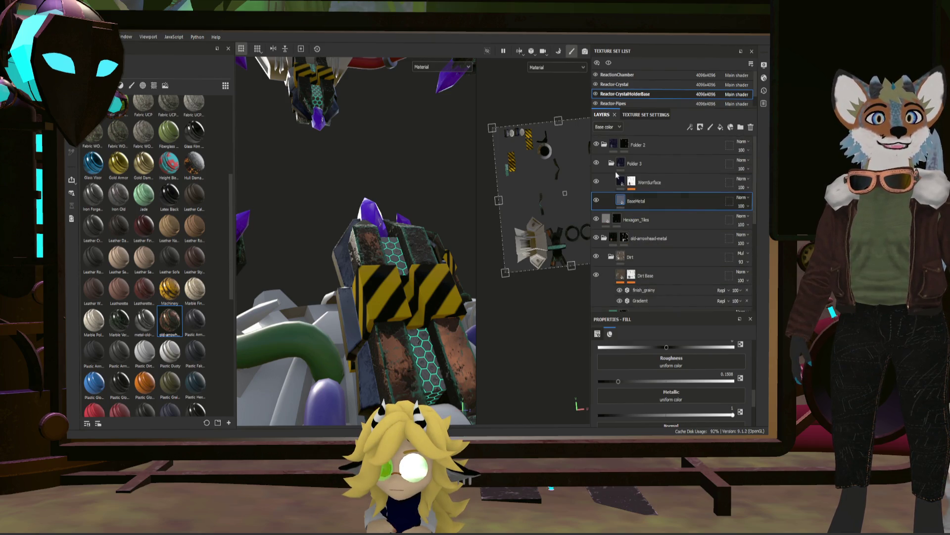
- Rename Folder 3 to MetalWorn and add a new fill layer above WornSurface inside it
double_click(635, 164)
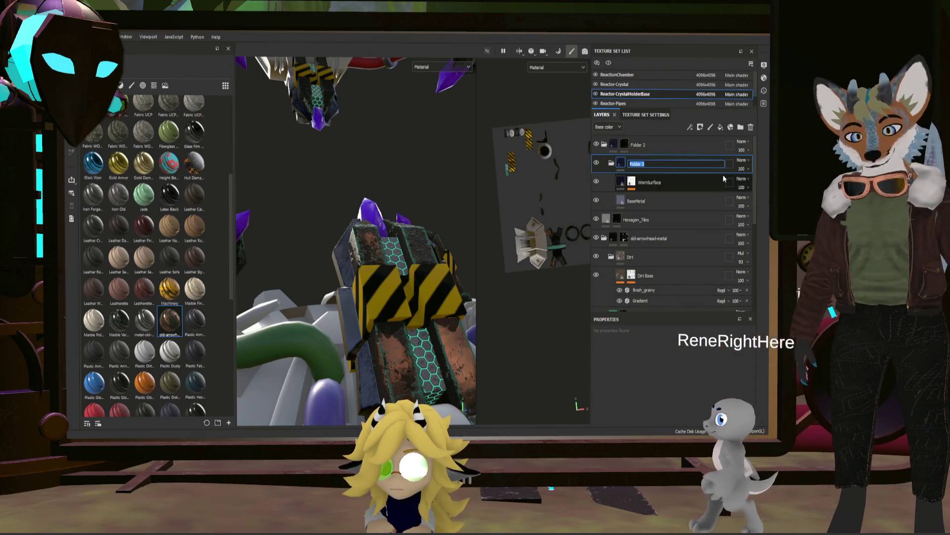
type("MetalWorn")
key("Return")
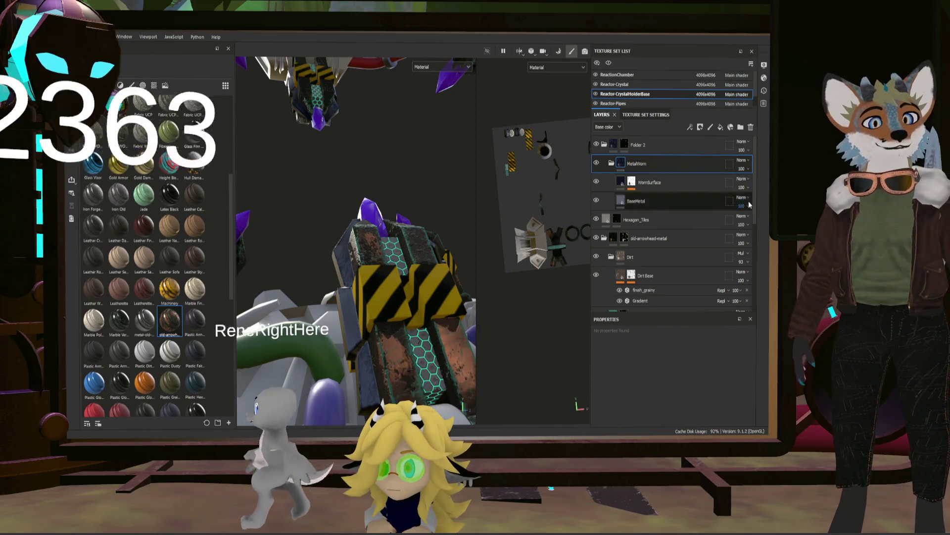
left_click(699, 185)
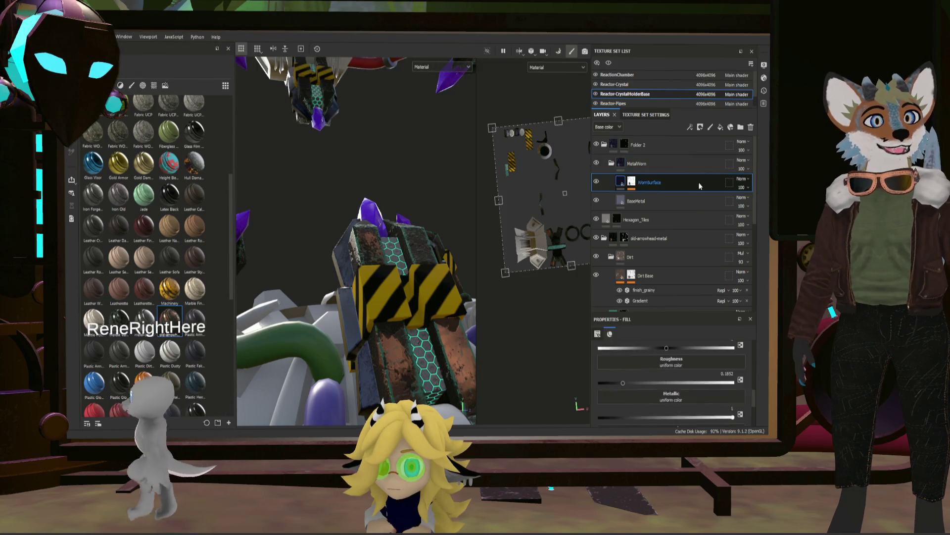
left_click(711, 127)
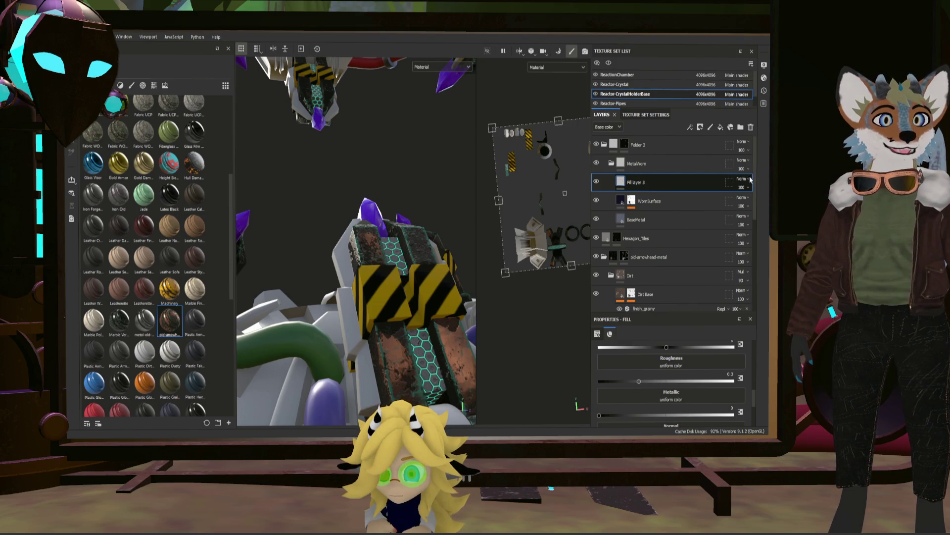
- Give Fill layer 3 a black mask with a Dirt generator and a Levels effect
key("4")
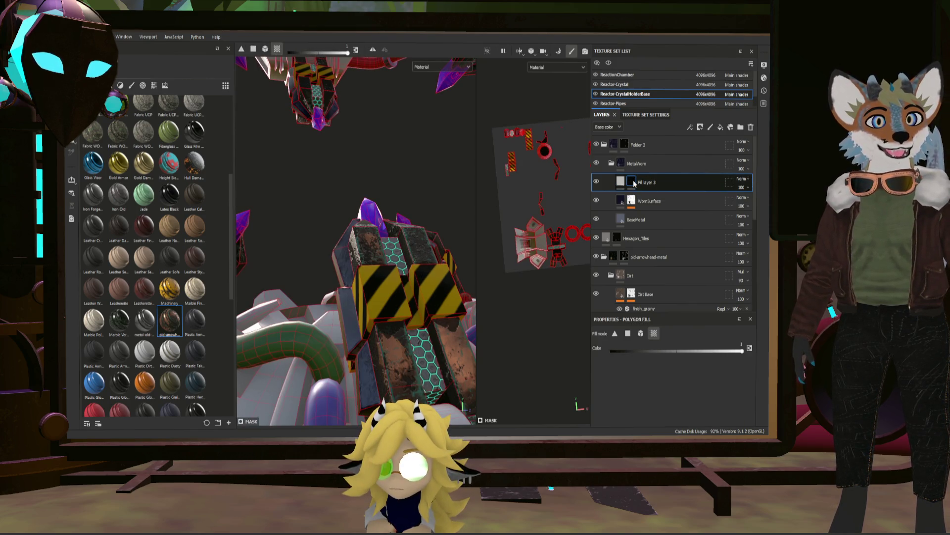
left_click(665, 281)
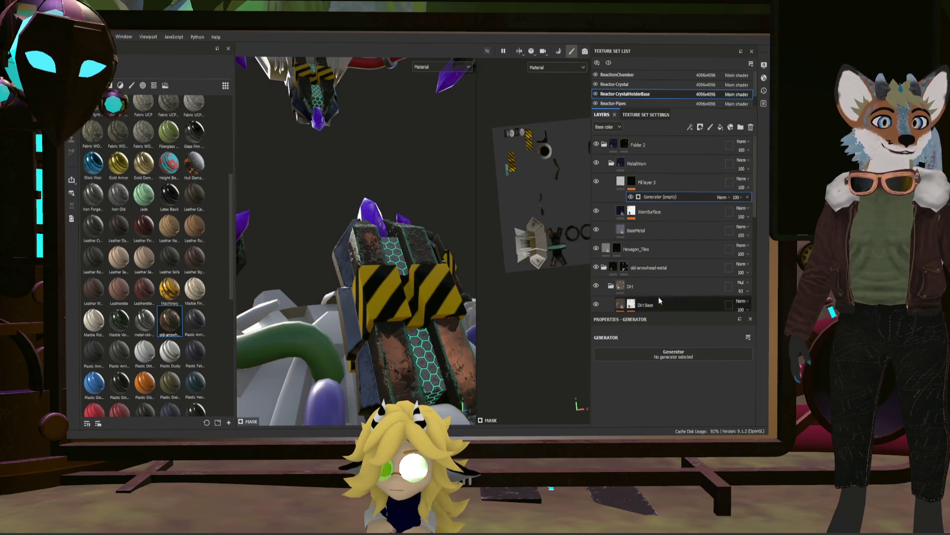
left_click(685, 279)
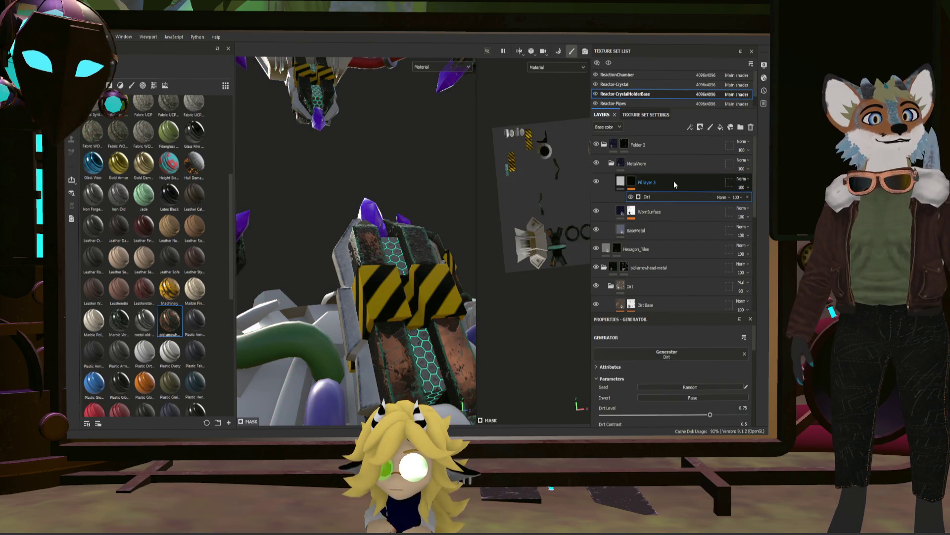
left_click(631, 182)
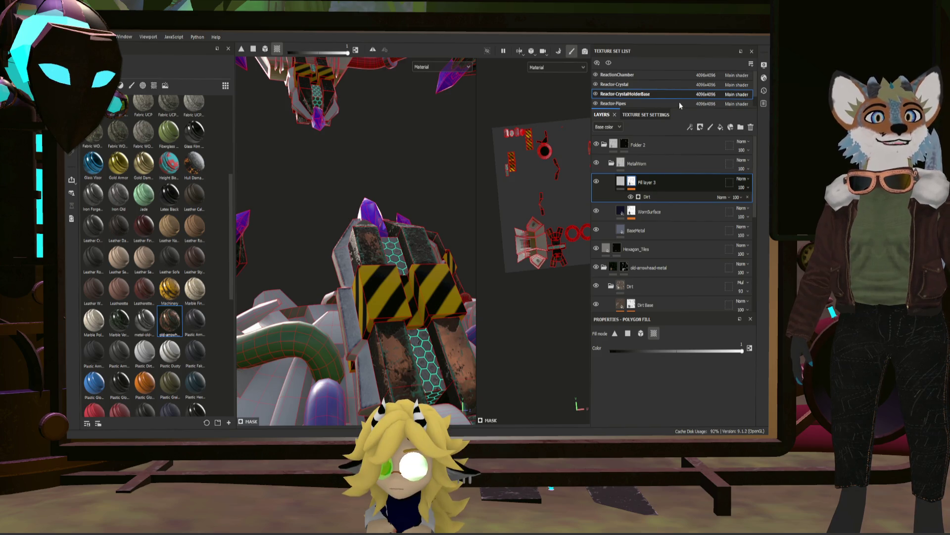
left_click(701, 126)
left_click(691, 160)
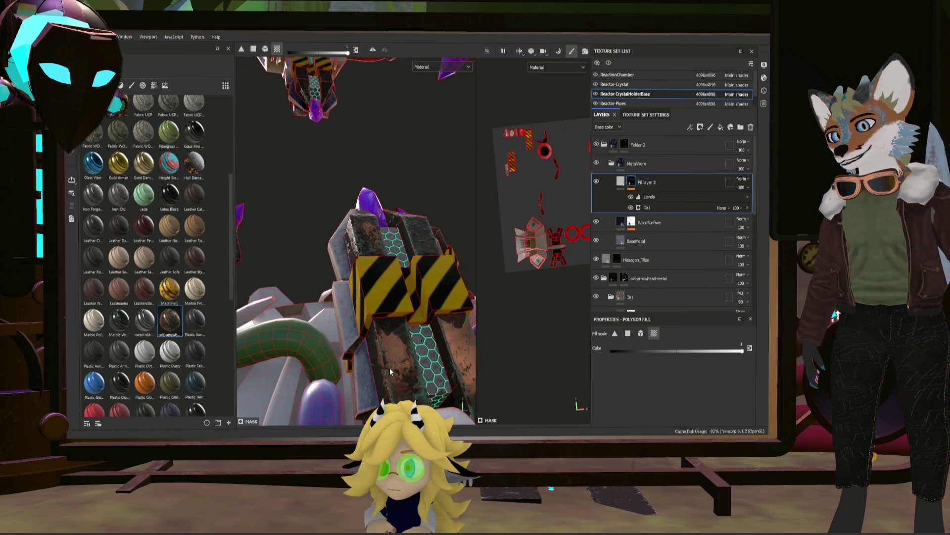
- Adjust the Dirt generator's Dirt Level to about 0.5 while viewing the hazard-striped beam
left_click_drag(389, 368, 422, 299, "alt")
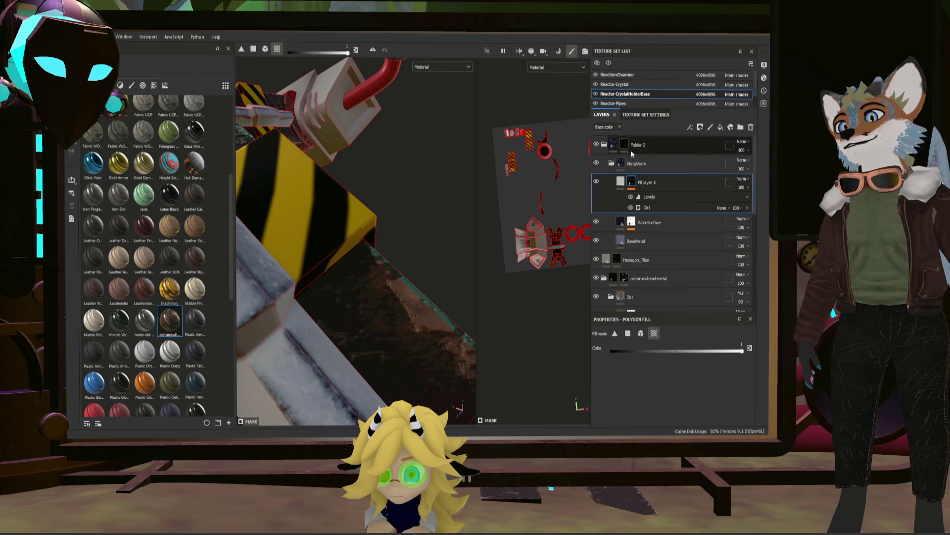
mouse_move(395, 256)
left_mouse_down("alt")
mouse_move(349, 308)
mouse_move(354, 356)
mouse_move(342, 349)
left_mouse_up("alt")
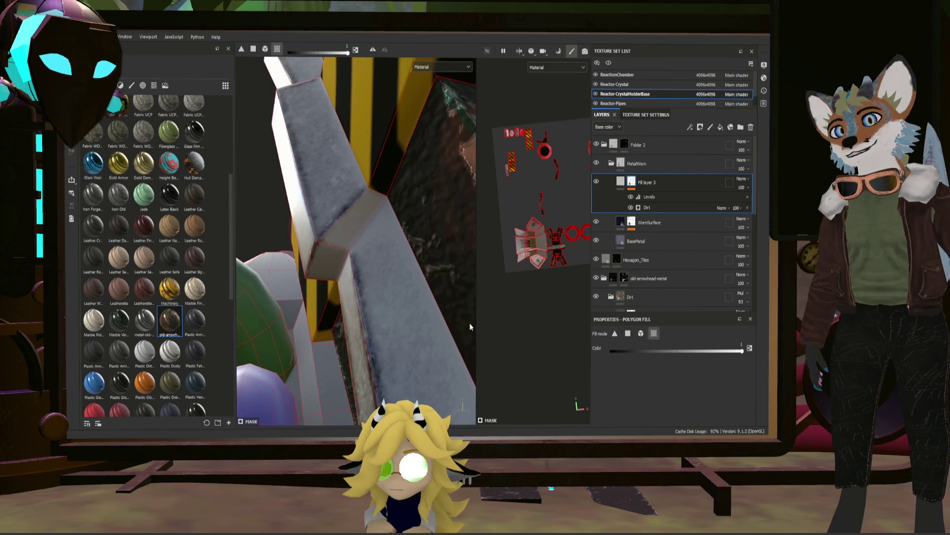
left_click(651, 207)
left_click_drag(678, 413, 623, 417)
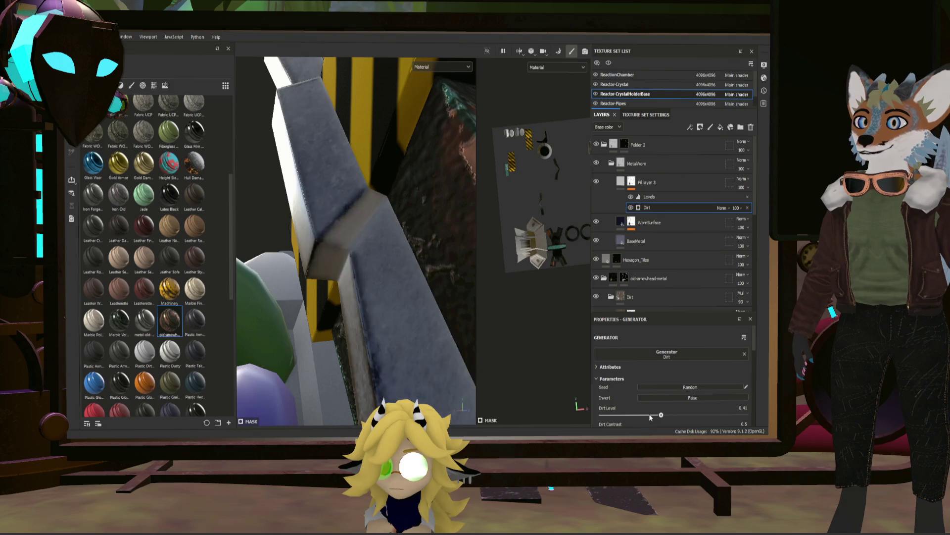
left_click(685, 415)
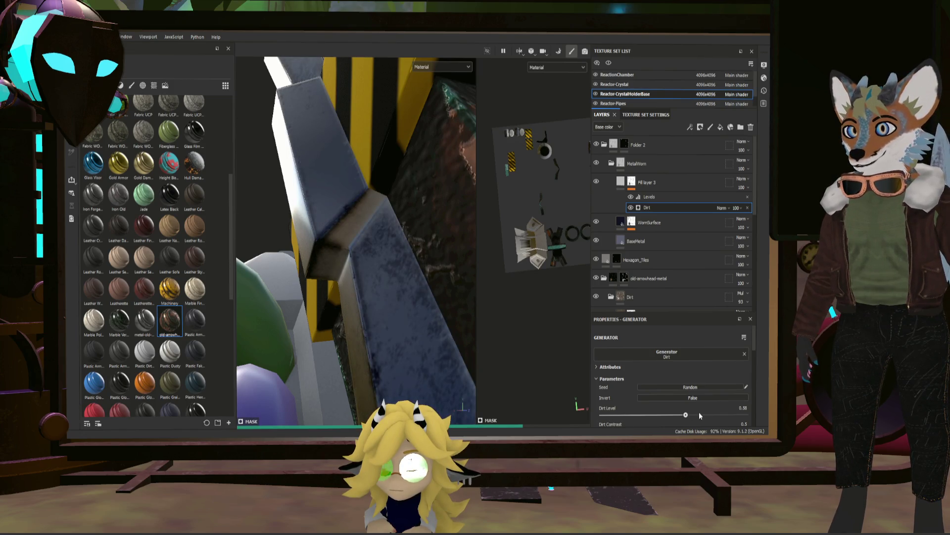
left_click(703, 414)
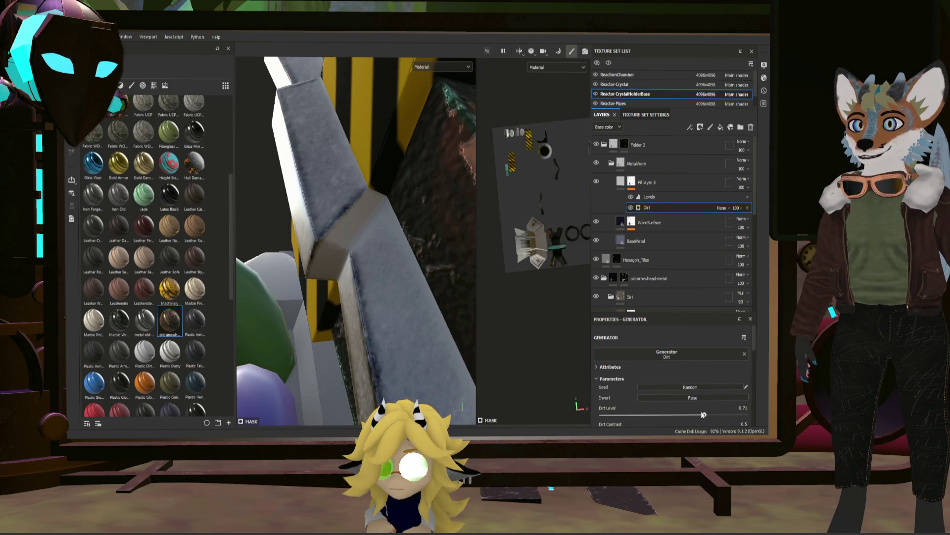
left_click_drag(693, 415, 678, 416)
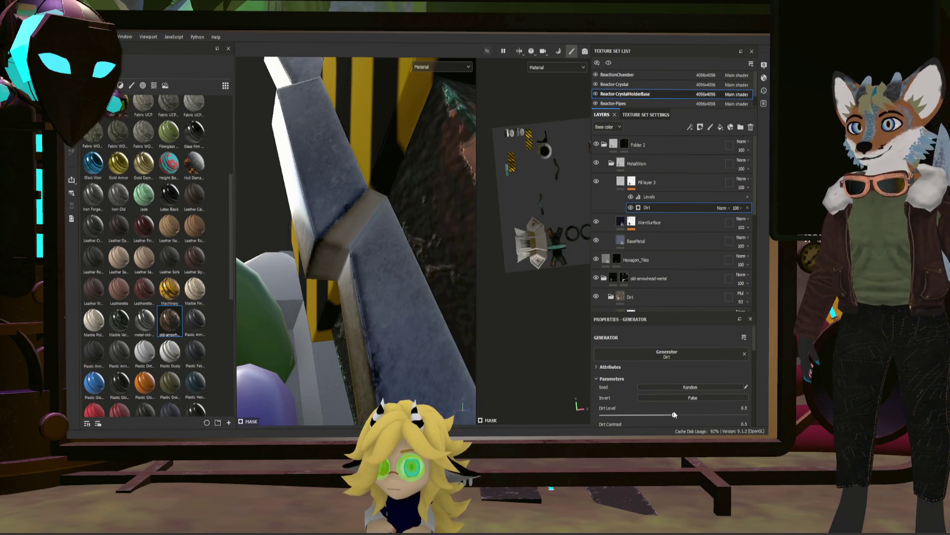
left_click_drag(414, 314, 407, 328, "alt")
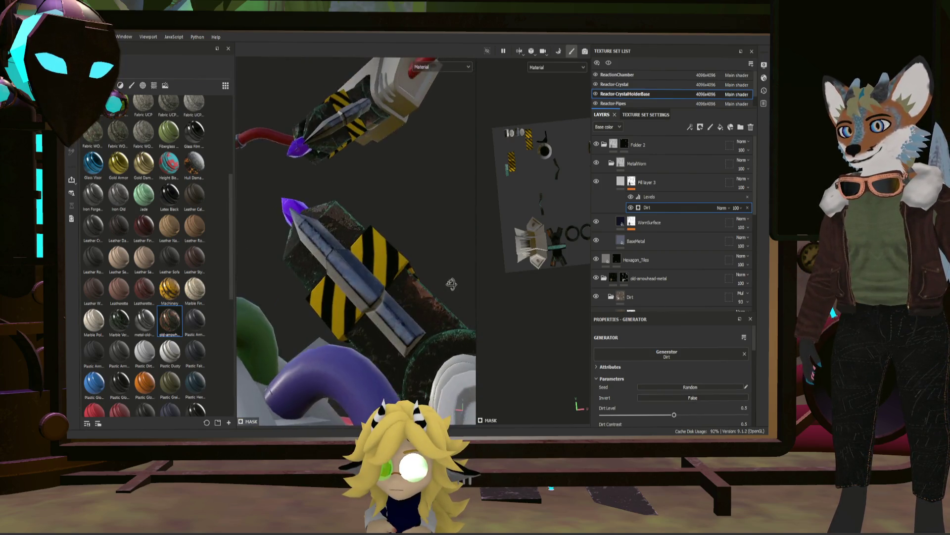
scroll(411, 318, "up", 5)
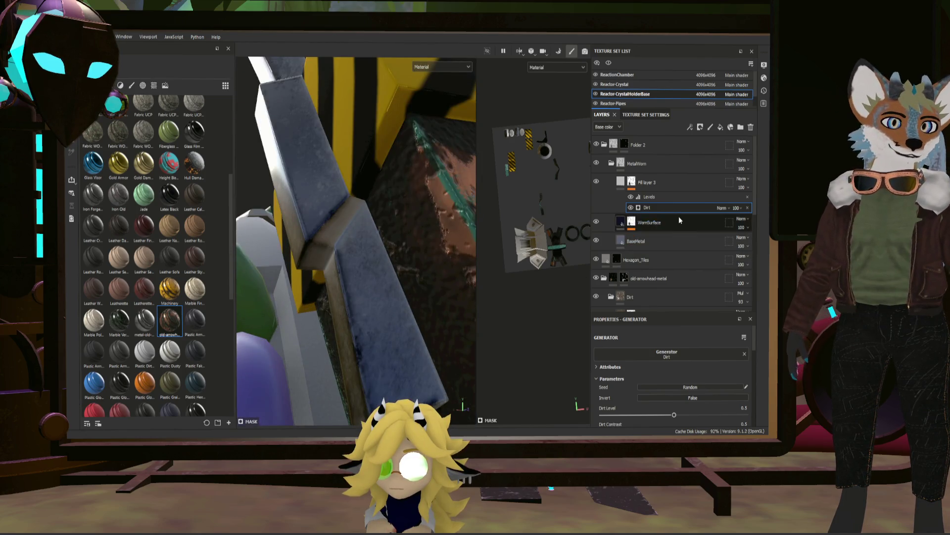
left_click(667, 198)
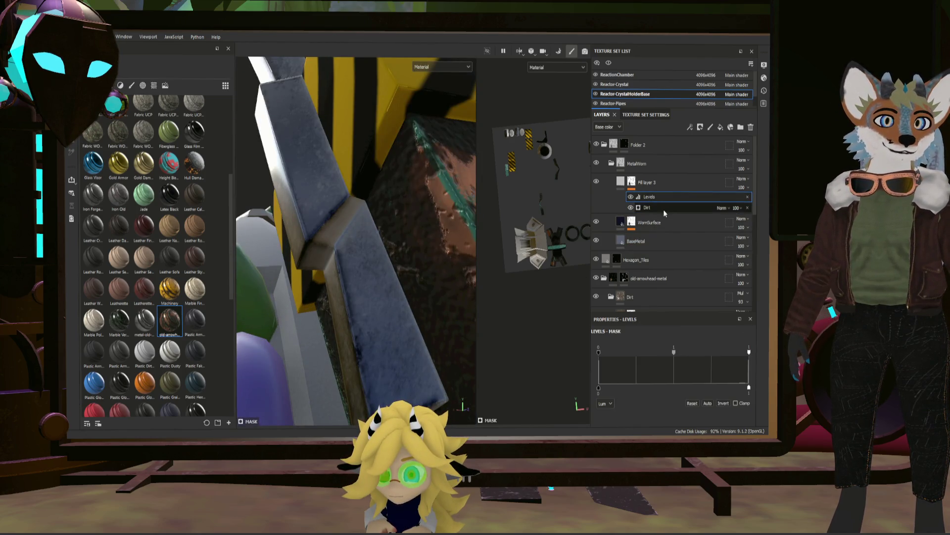
- Review the mask's Levels effect and the finish_grainy and Gradient filter settings
left_click(663, 209)
scroll(655, 262, "down", 3)
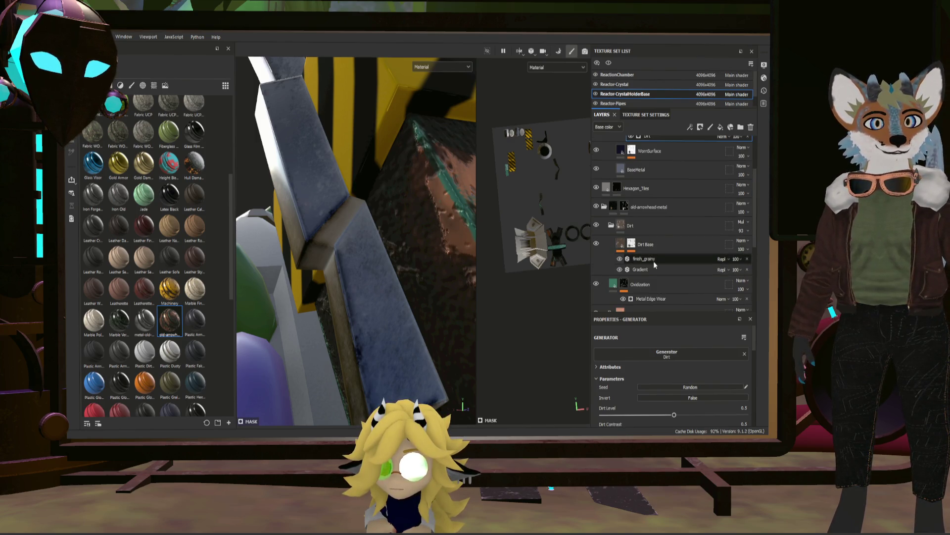
left_click(653, 260)
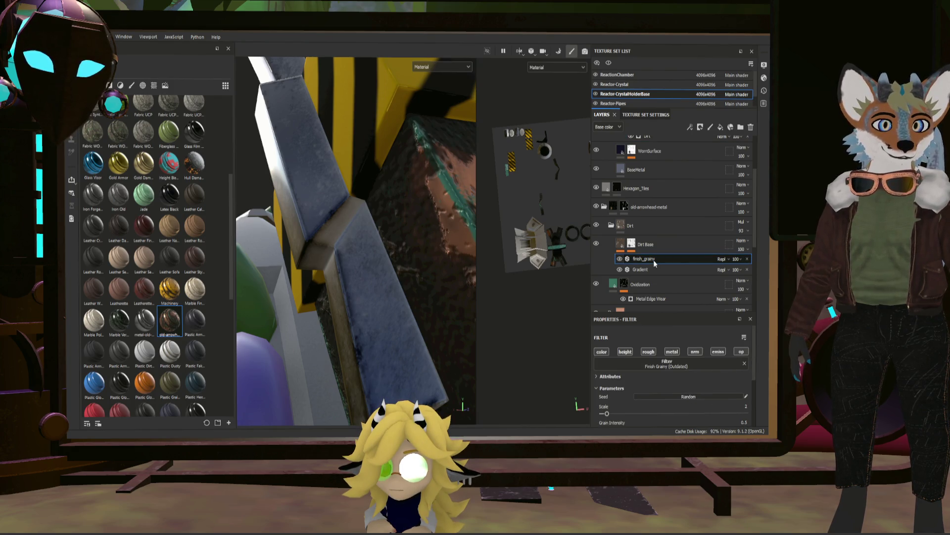
left_click(652, 269)
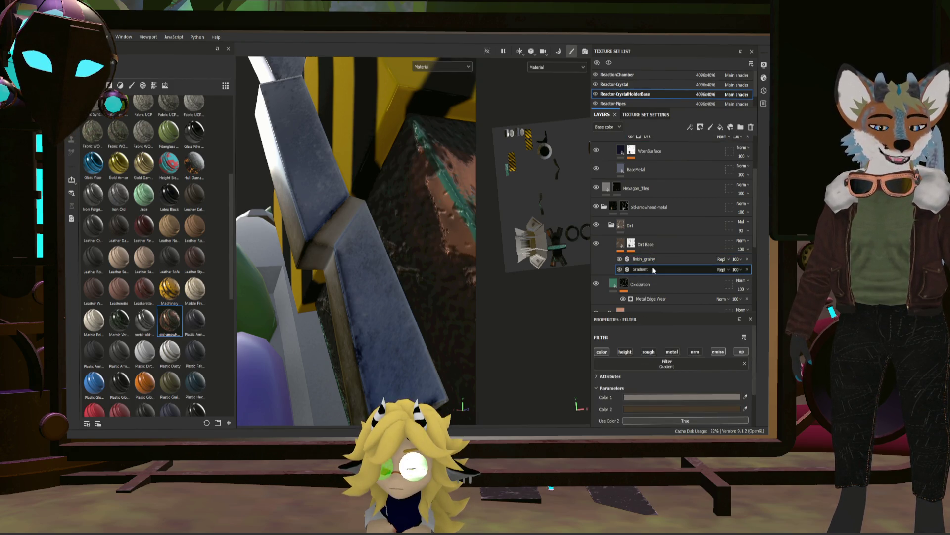
left_click(652, 257)
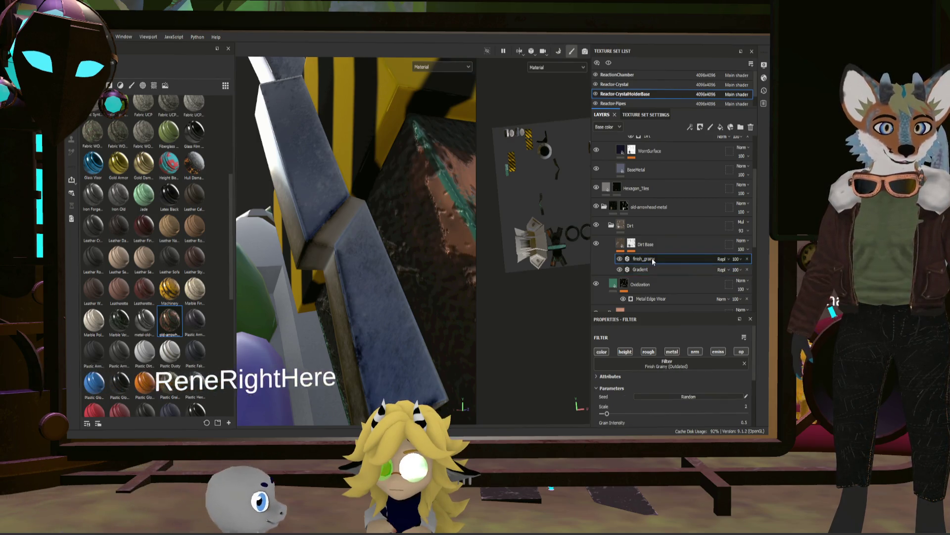
scroll(700, 399, "down", 1)
scroll(700, 397, "down", 3)
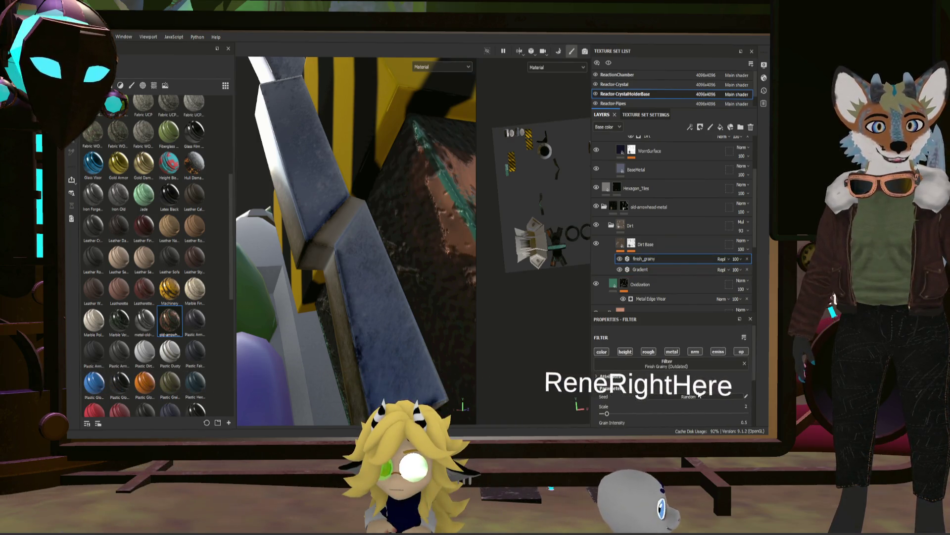
scroll(695, 383, "up", 4)
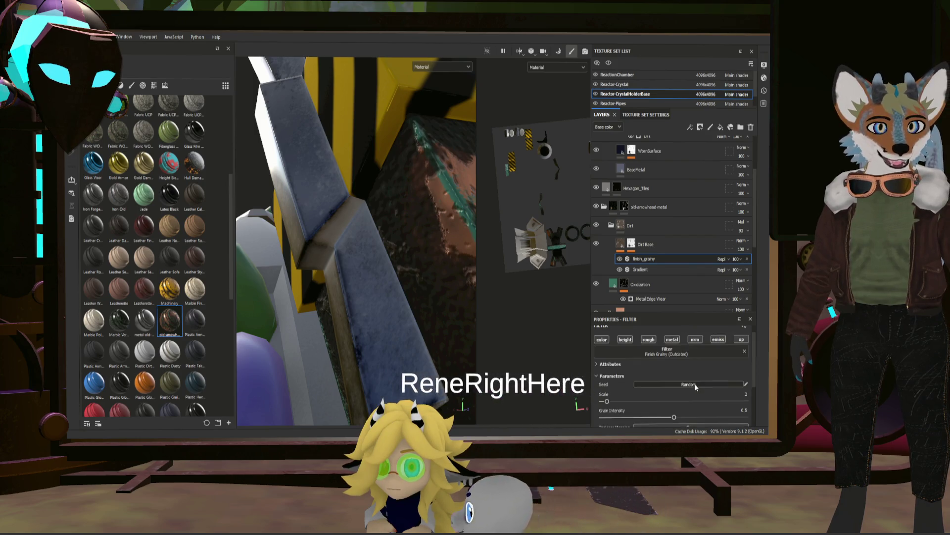
left_click(672, 270)
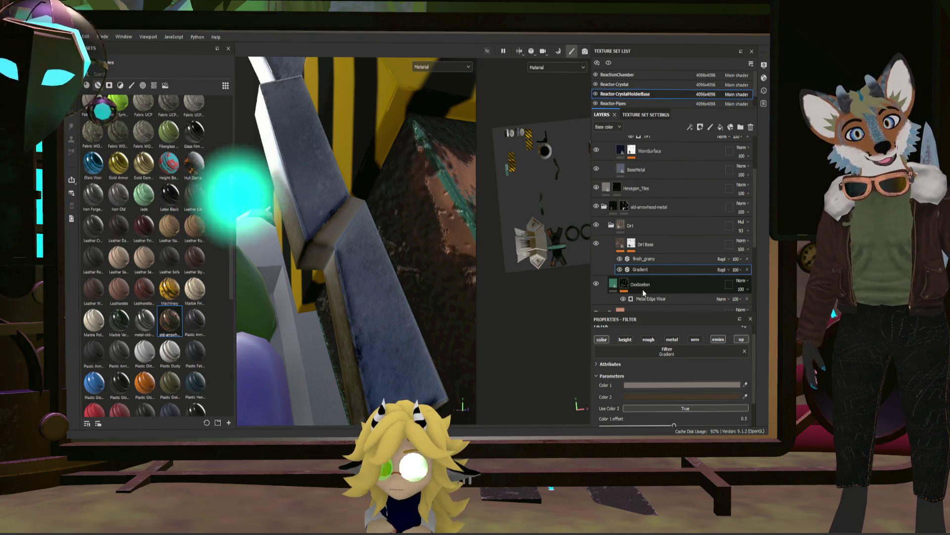
scroll(665, 271, "up", 2)
scroll(666, 271, "down", 2)
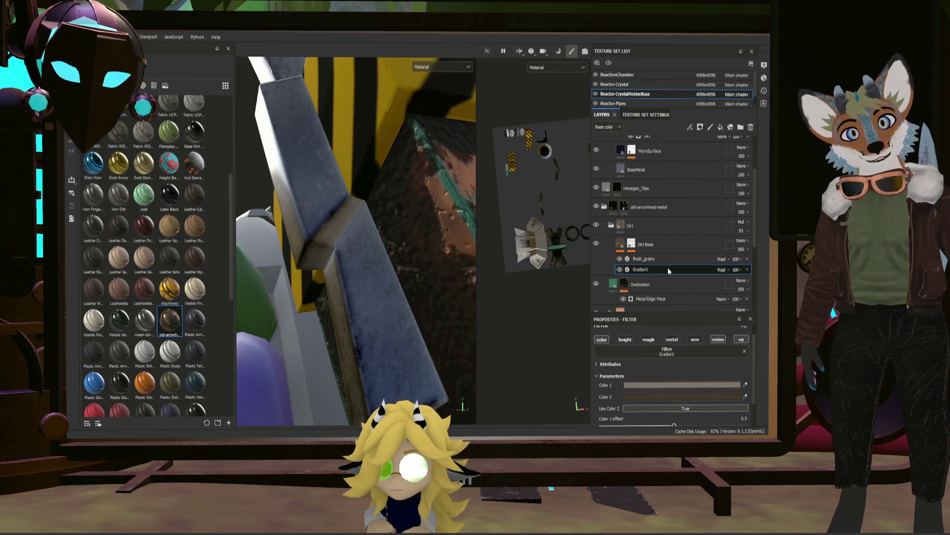
scroll(670, 274, "down", 2)
scroll(668, 277, "down", 2)
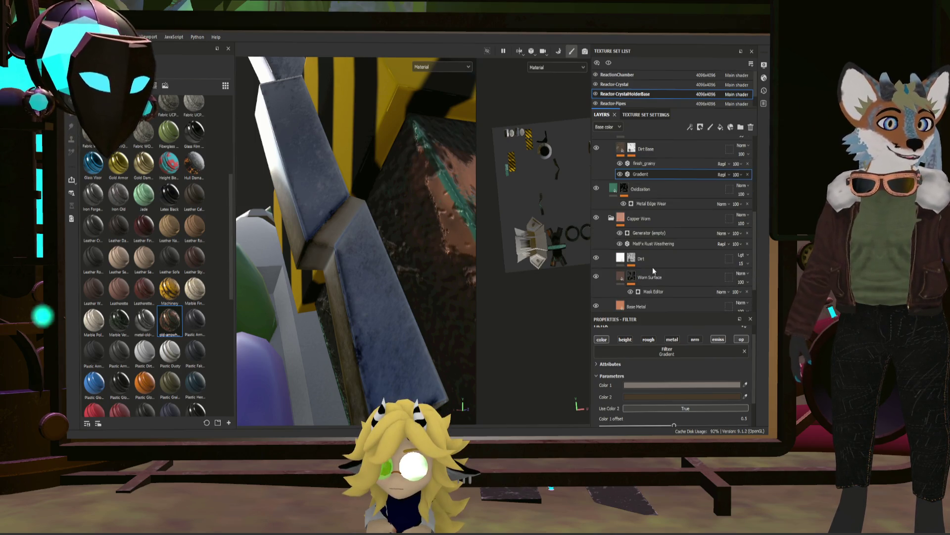
- Show the Dirt layer's mask and select Fill layer 3 for editing with a lighten-style blend
left_click(636, 260)
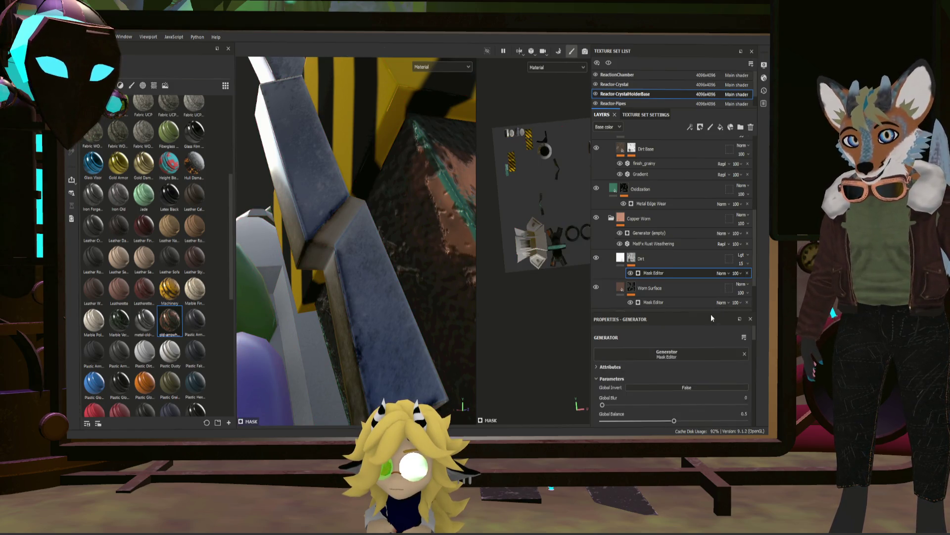
scroll(707, 329, "down", 2)
scroll(707, 329, "down", 2)
scroll(709, 326, "up", 2)
scroll(708, 324, "up", 2)
scroll(698, 341, "up", 2)
scroll(697, 340, "down", 2)
scroll(703, 337, "down", 2)
scroll(709, 333, "down", 2)
scroll(701, 335, "up", 3)
scroll(696, 334, "up", 2)
scroll(653, 246, "down", 3)
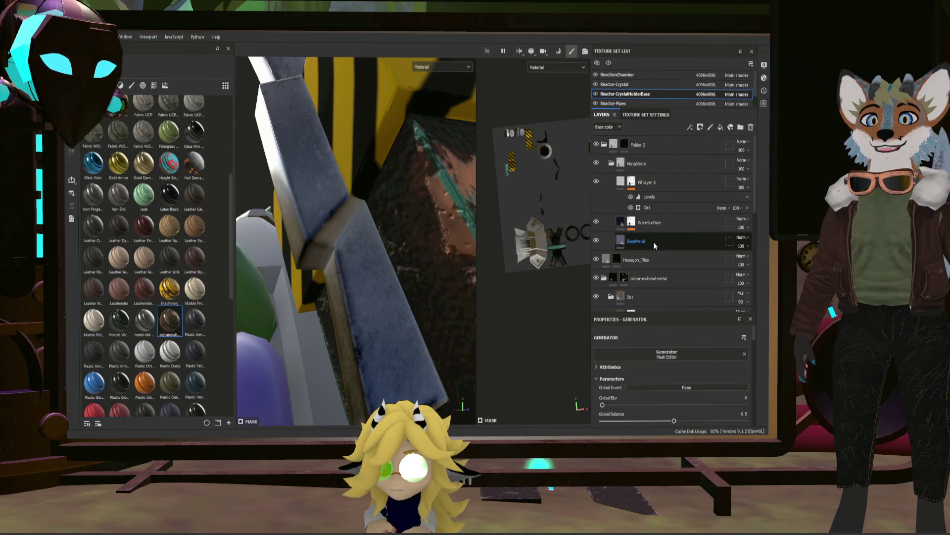
left_click(646, 183)
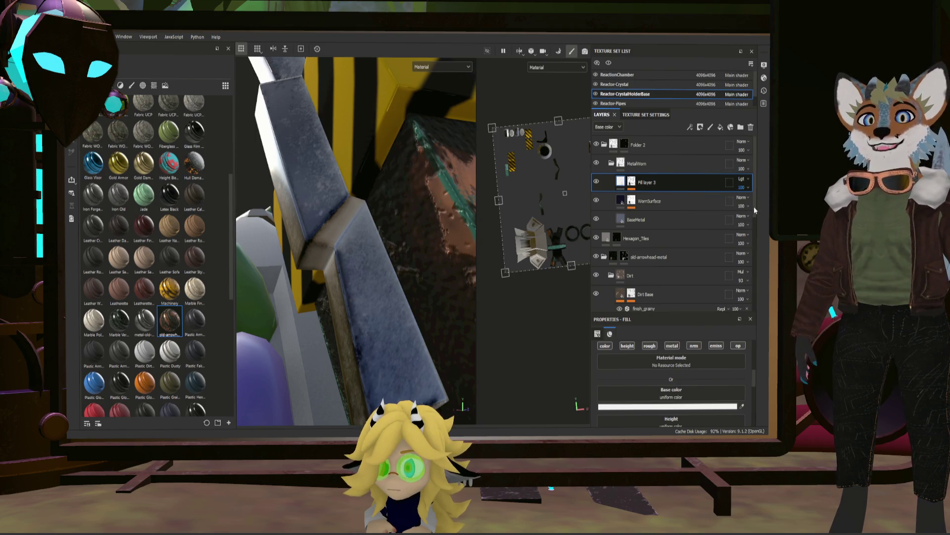
- Lower Fill layer 3's opacity to roughly 15% and orbit out to view the whole crystal holder
mouse_move(749, 188)
left_mouse_down()
mouse_move(752, 204)
mouse_move(742, 206)
left_mouse_up()
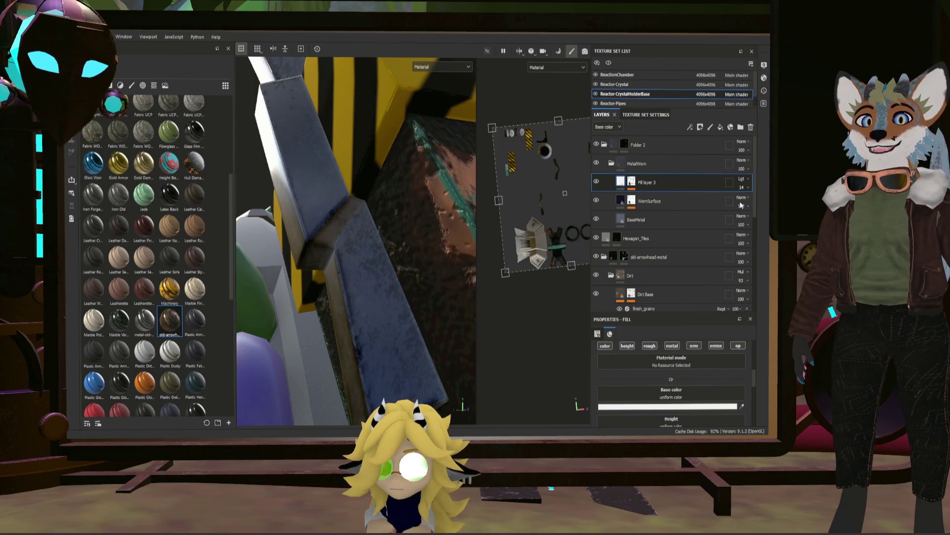
mouse_move(425, 262)
left_mouse_down("alt")
mouse_move(431, 293)
mouse_move(486, 314)
mouse_move(420, 330)
mouse_move(533, 271)
mouse_move(550, 327)
mouse_move(625, 240)
left_mouse_up("alt")
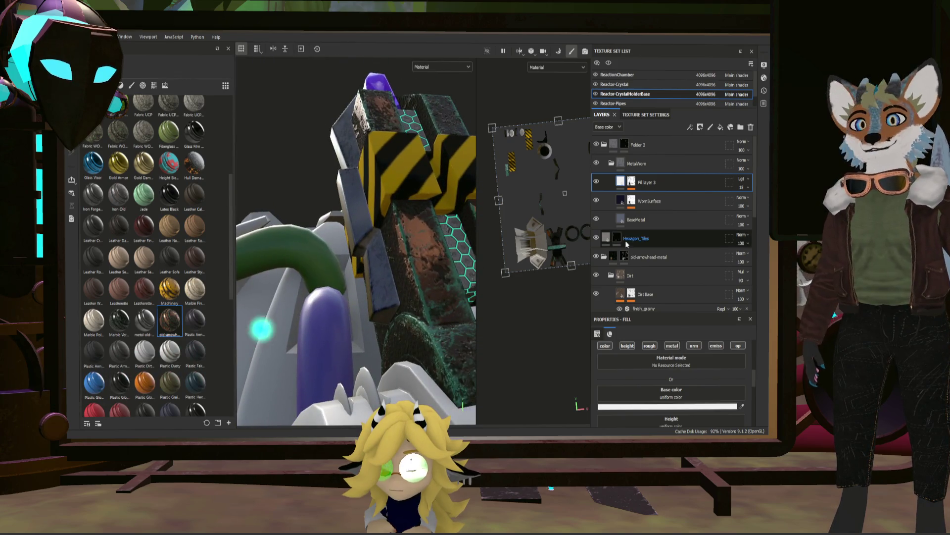
- Collapse the MetalWorn folder, group it with Ctrl+G, check the MatFx Rust Weathering settings, then reselect MetalWorn
double_click(655, 222)
left_click(611, 164)
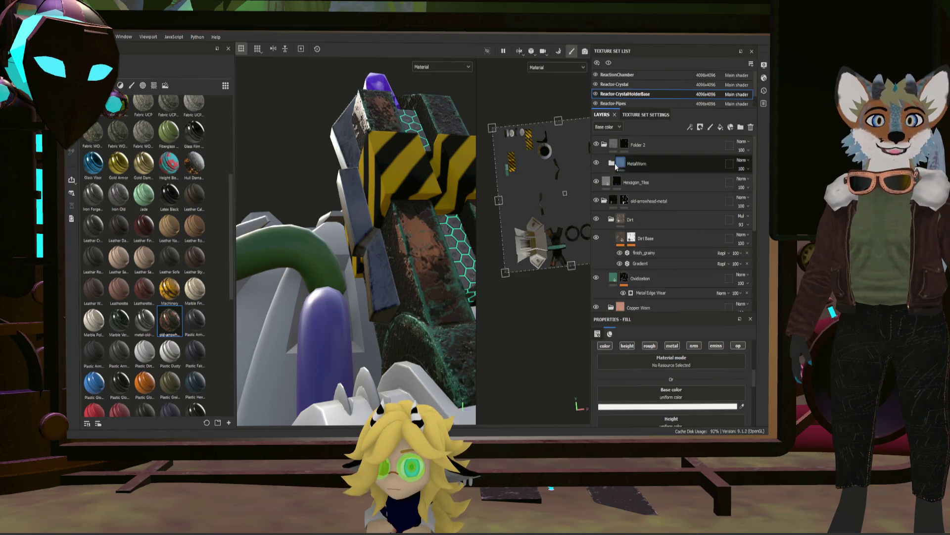
scroll(657, 280, "down", 2)
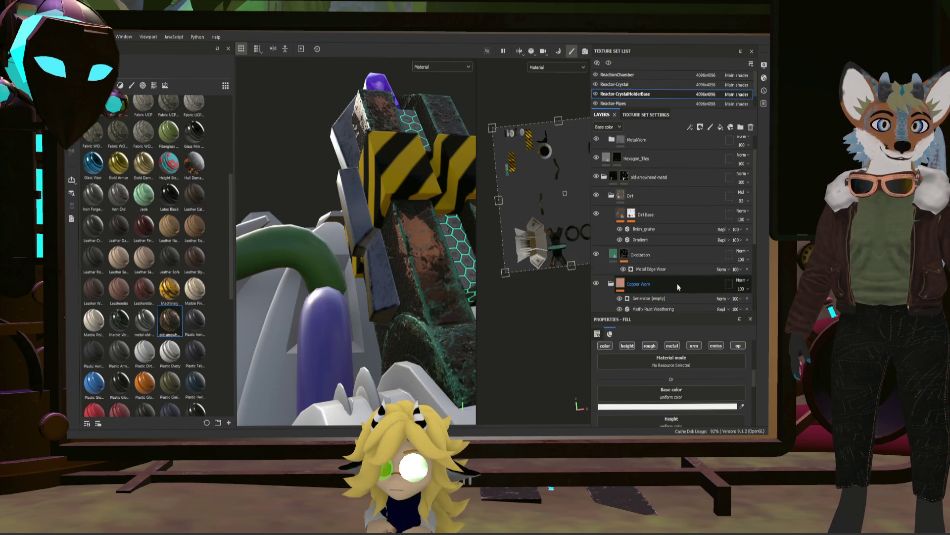
key("ctrl+g")
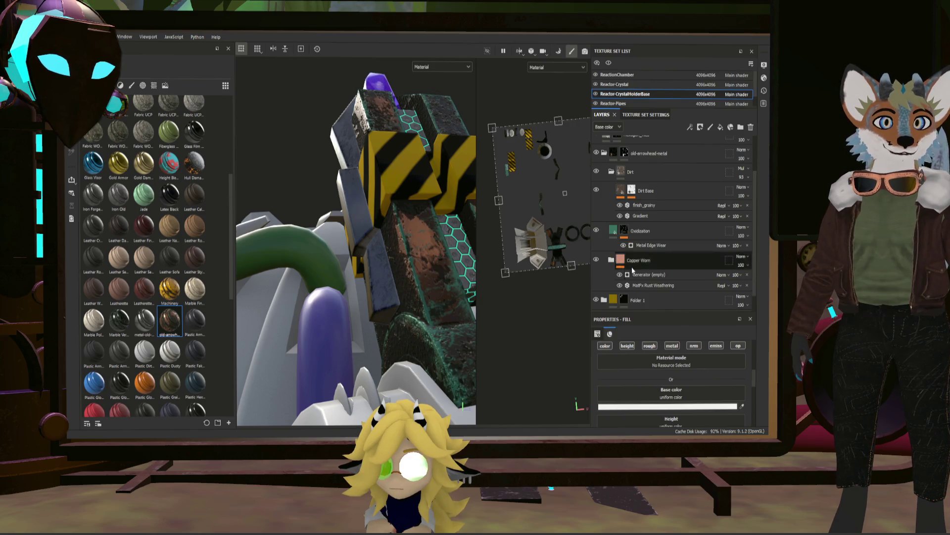
left_click(651, 287)
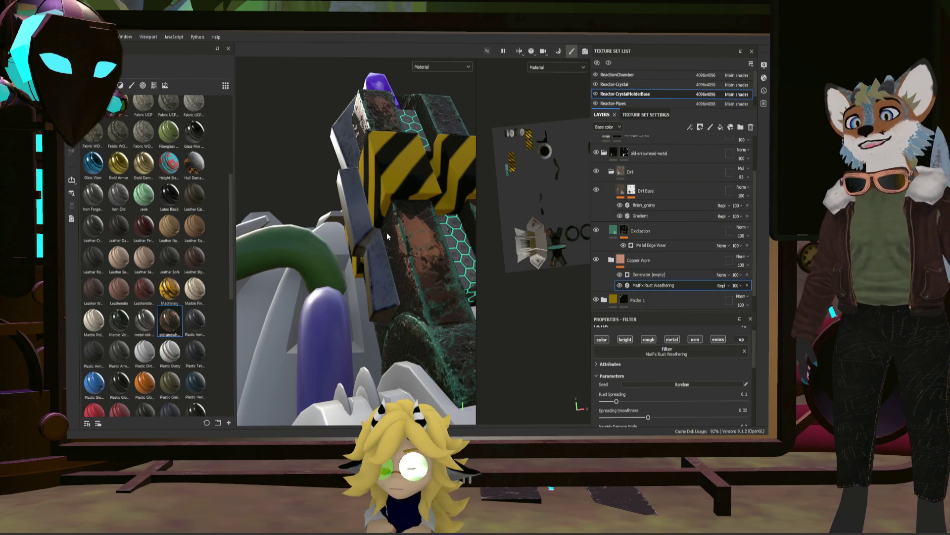
scroll(648, 228, "up", 2)
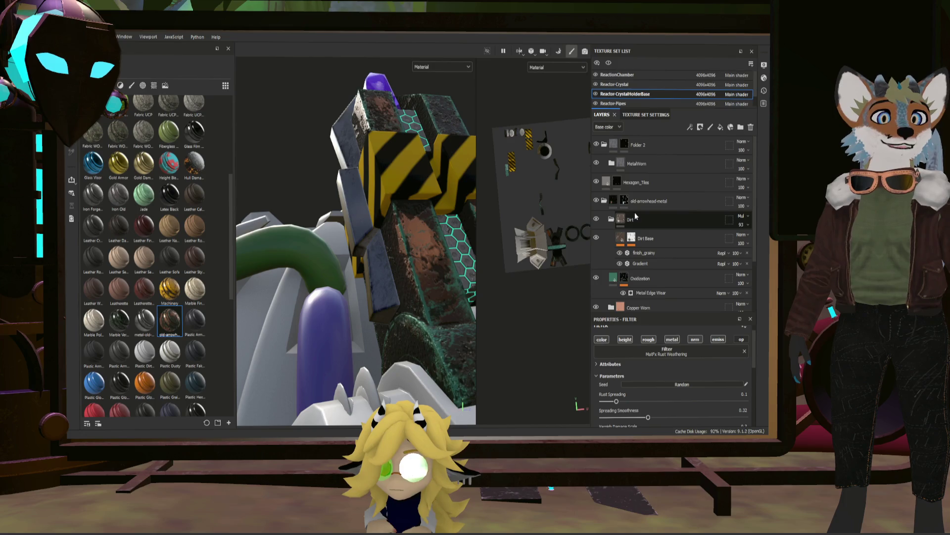
left_click(648, 170)
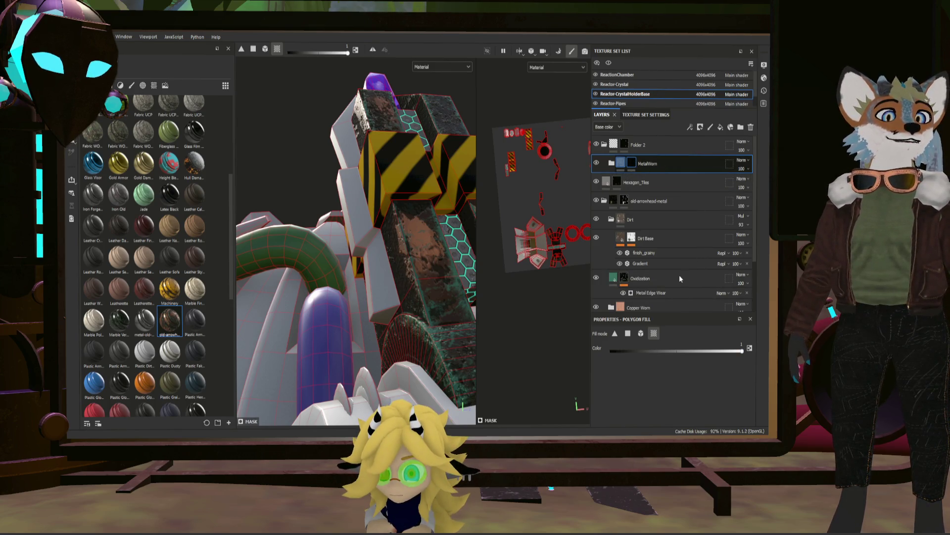
- Add a filter effect to the MetalWorn mask, compare it with finish_grainy, then delete the empty filter
left_click(675, 325)
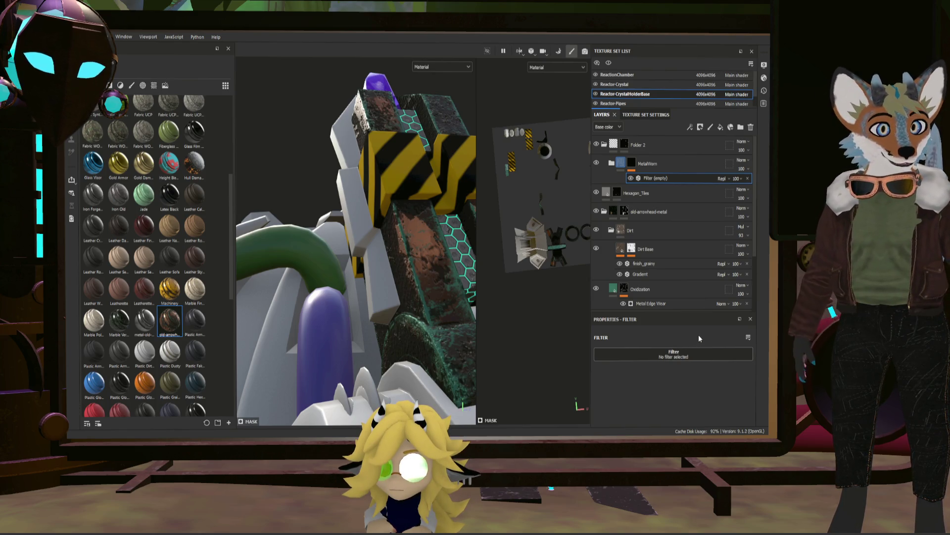
left_click(676, 265)
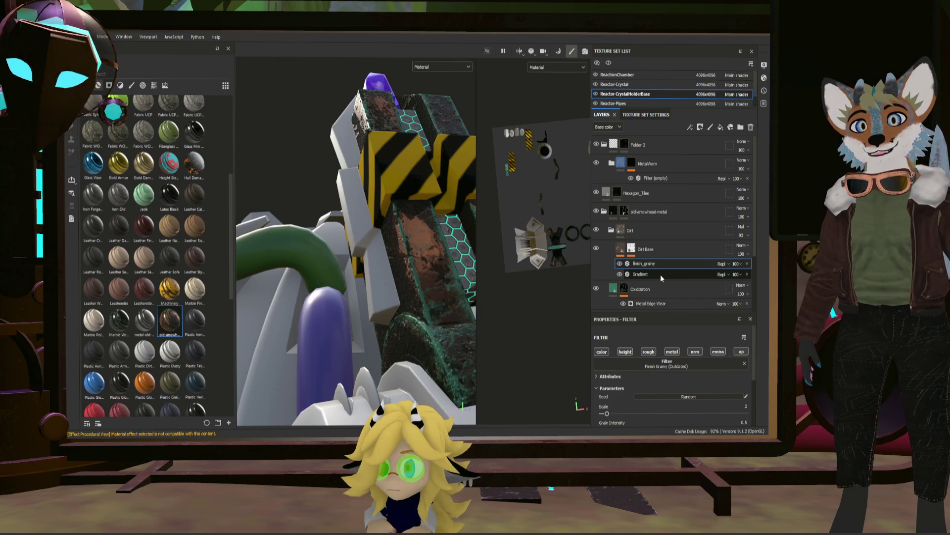
left_click(650, 180)
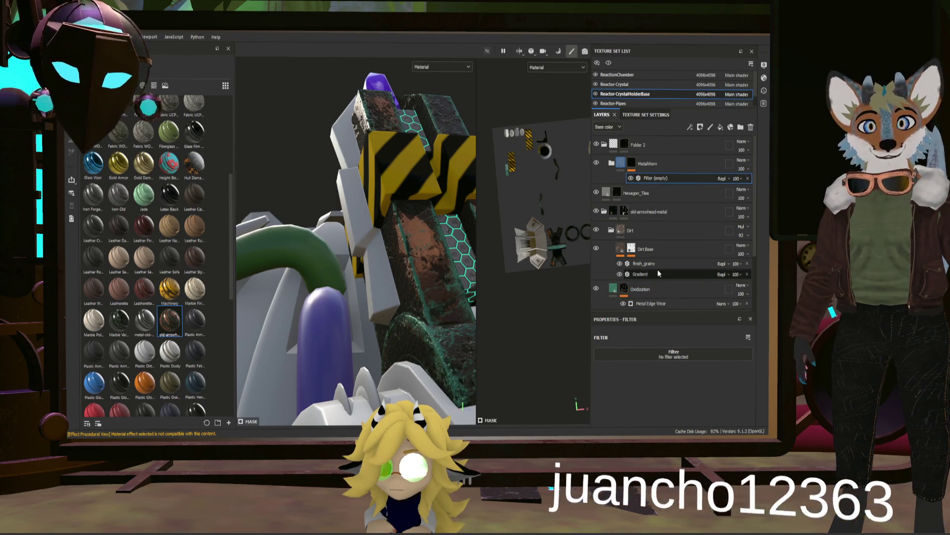
key("Delete")
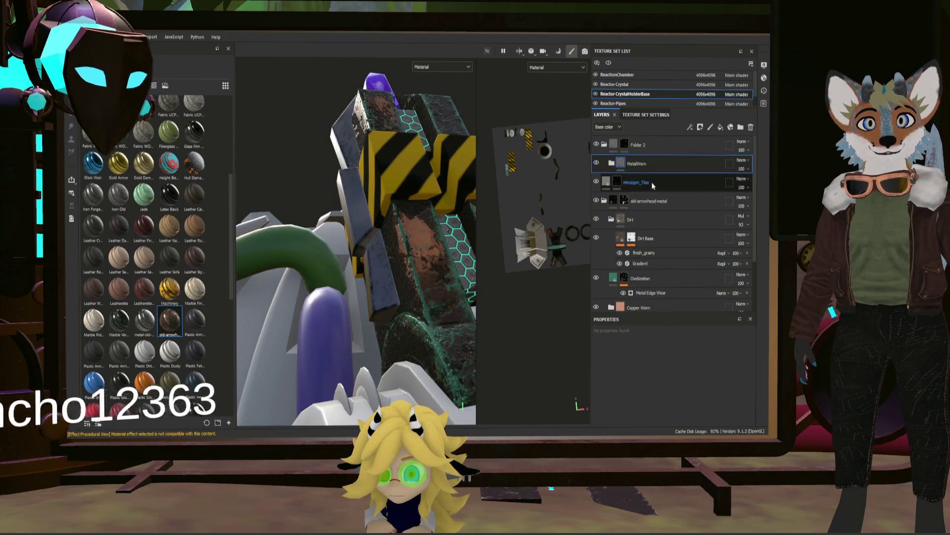
- Reselect the MetalWorn folder's mask and bring up its effects list
left_click(623, 162)
left_click(633, 162)
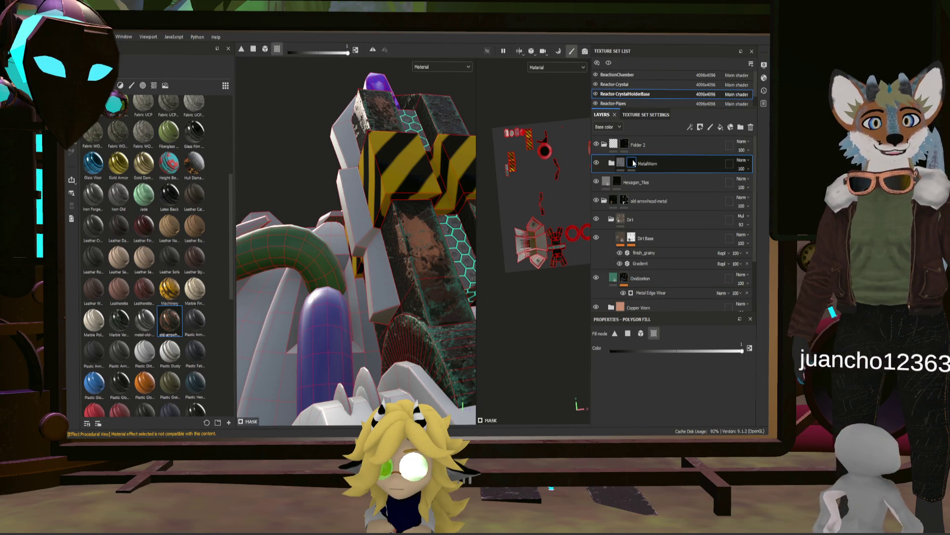
left_click(691, 127)
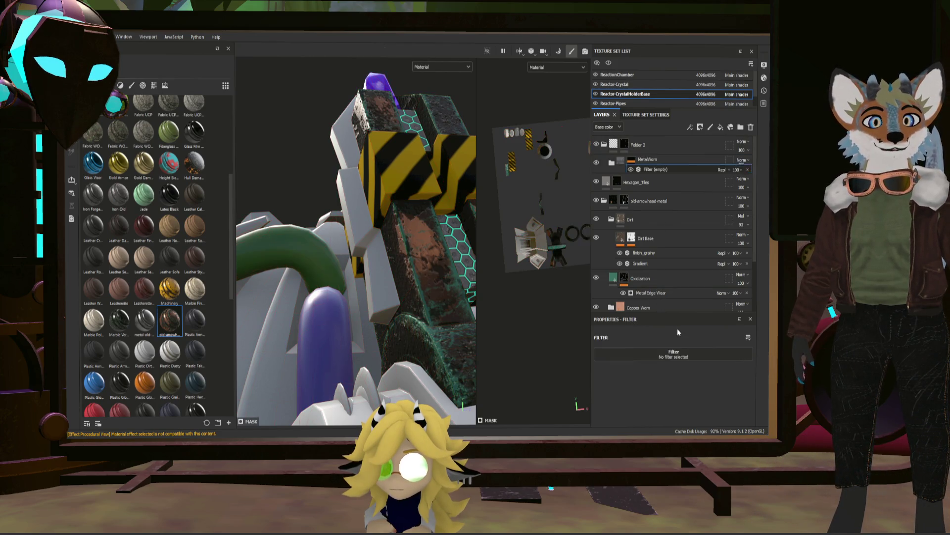
- Add an empty filter to the MetalWorn mask again and compare it with the finish_grainy filter
left_click(671, 251)
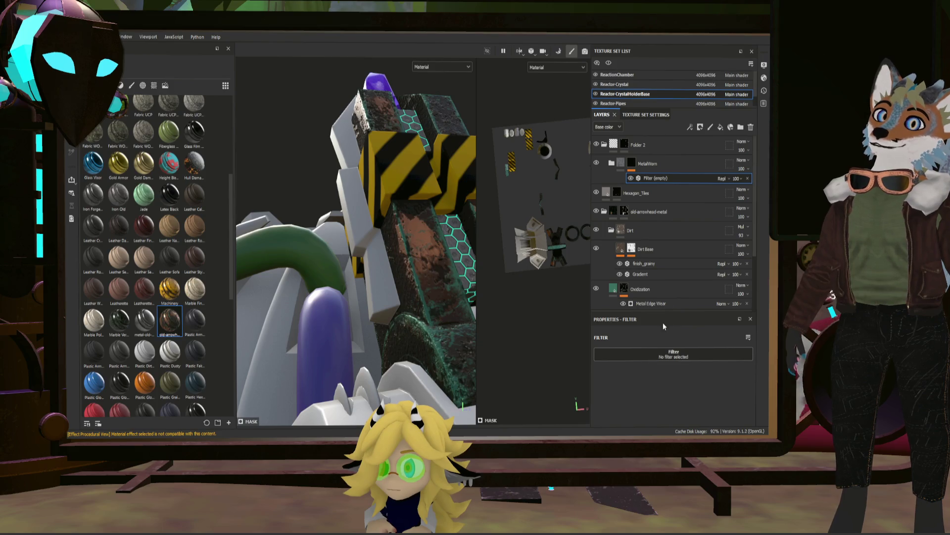
left_click(664, 265)
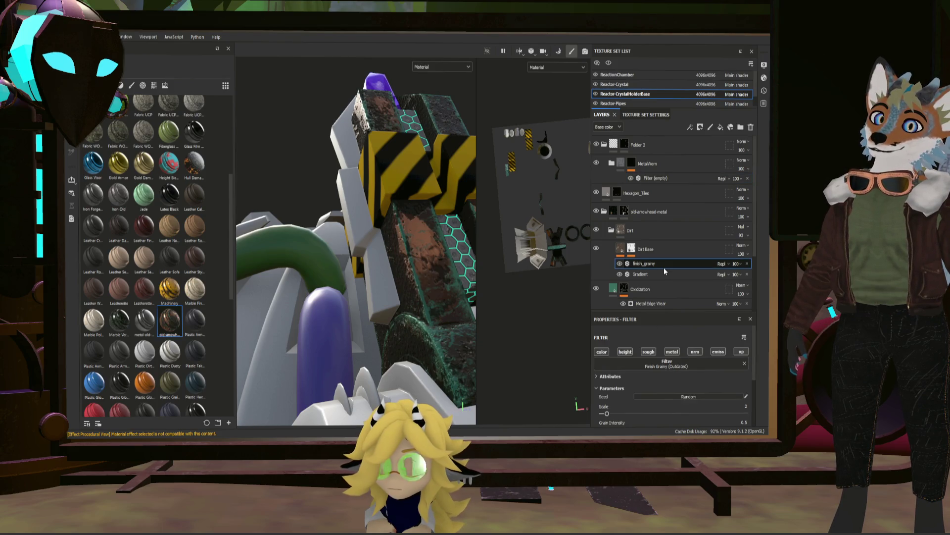
left_click(663, 179)
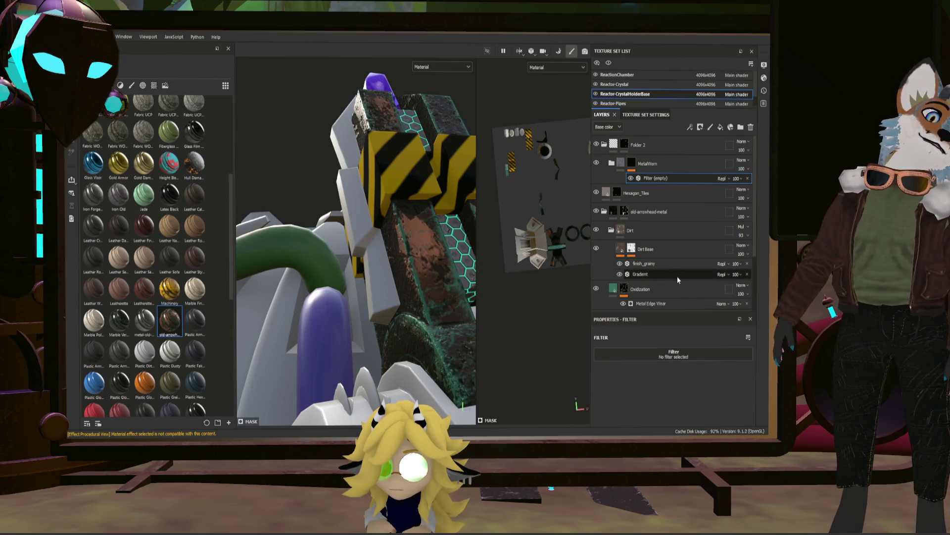
scroll(677, 276, "down", 1)
scroll(671, 274, "down", 1)
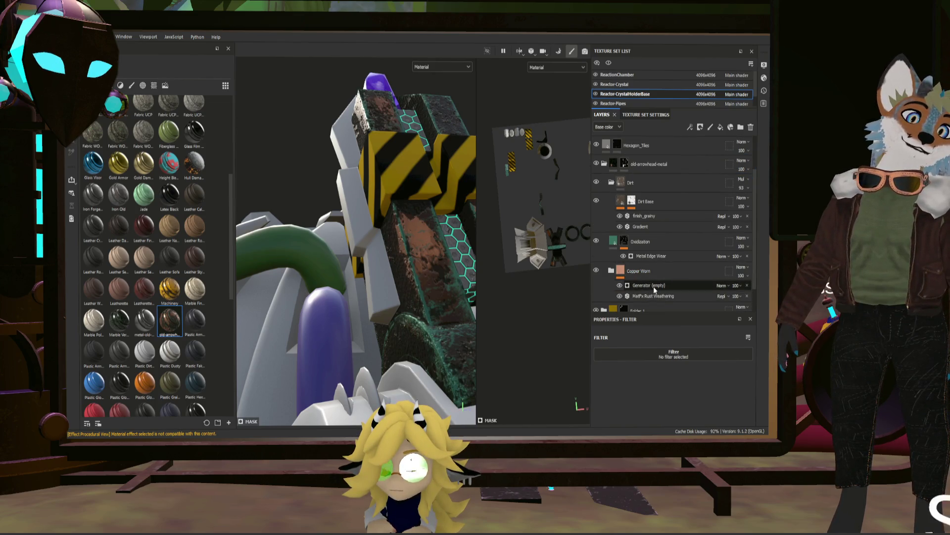
scroll(654, 283, "up", 2)
- Add a generator effect to the MetalWorn folder's mask from the right-click effects menu
left_click(654, 167)
right_click(700, 182)
left_click(704, 317)
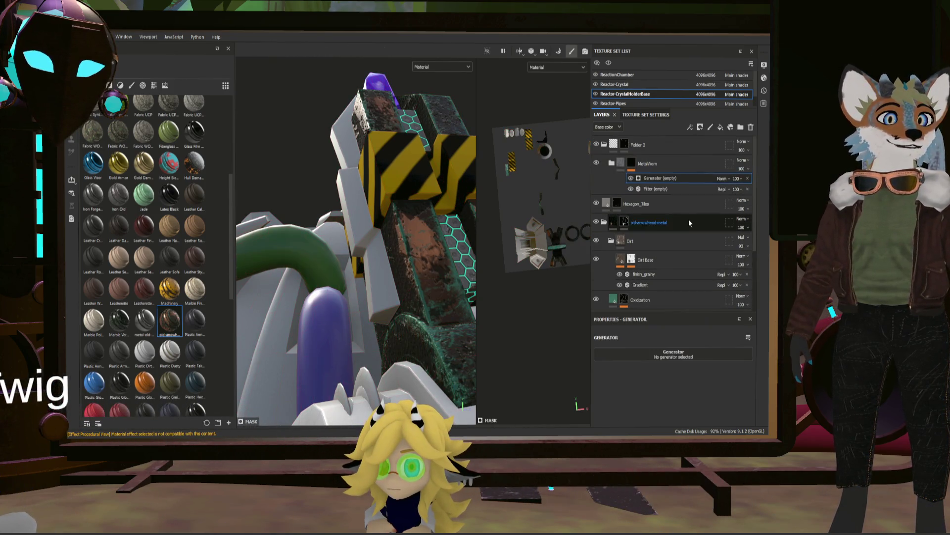
- Inspect the empty filter under MetalWorn against finish_grainy, then select the MetalWorn mask
left_click(656, 192)
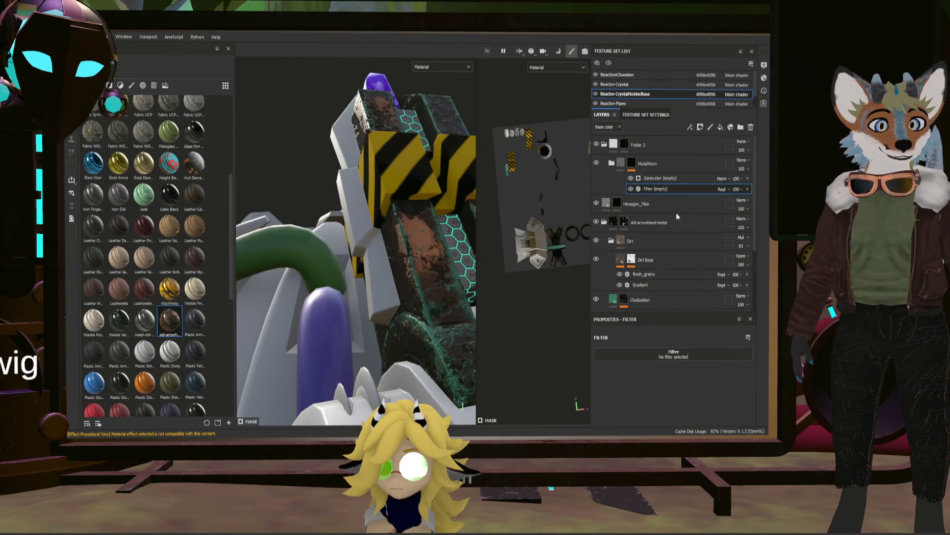
left_click(677, 272)
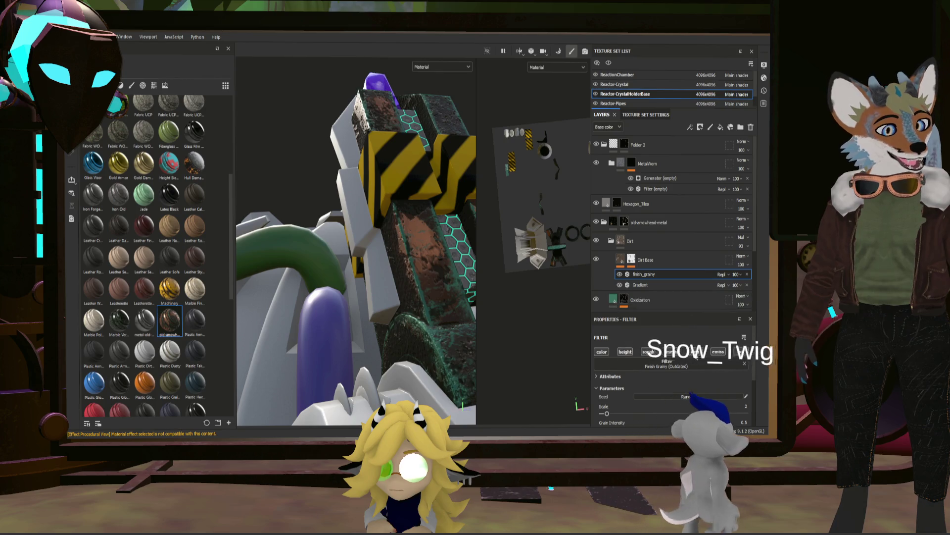
left_click(649, 189)
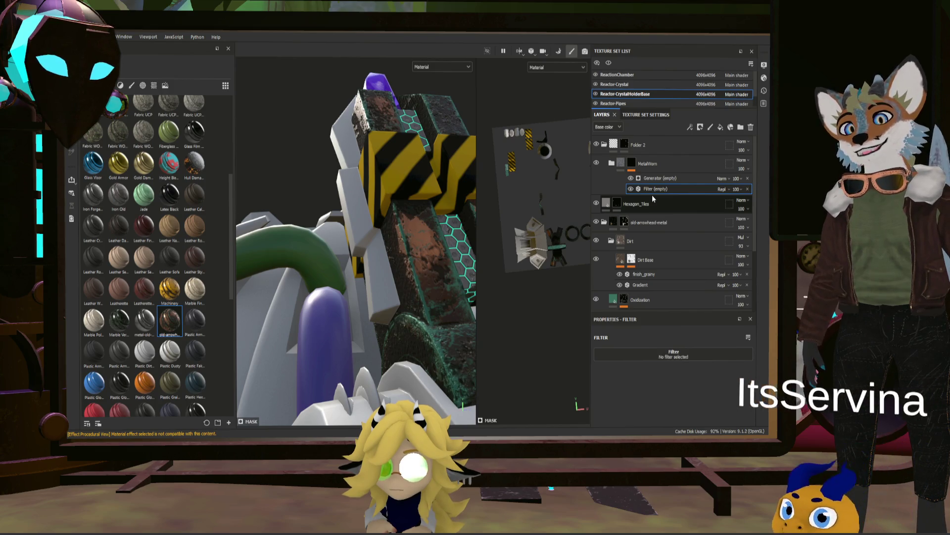
left_click(631, 163)
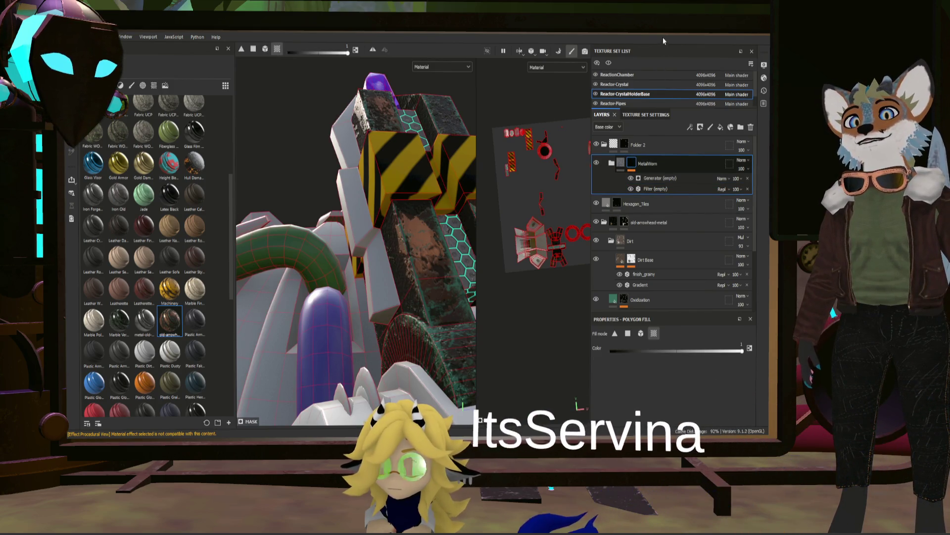
- Undo to clear the mask's effects to white, redo the empty filter, then delete it again
key("ctrl+z")
key("ctrl+z")
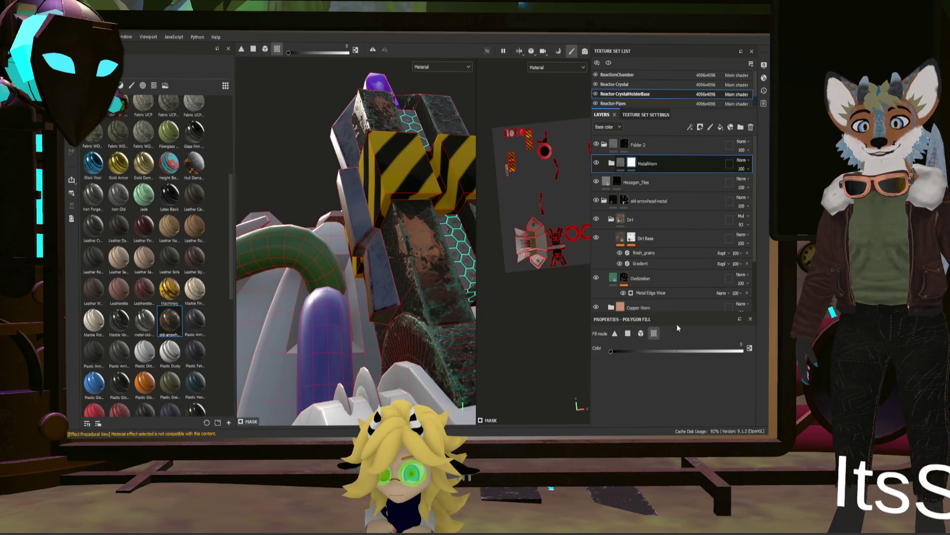
key("ctrl+y")
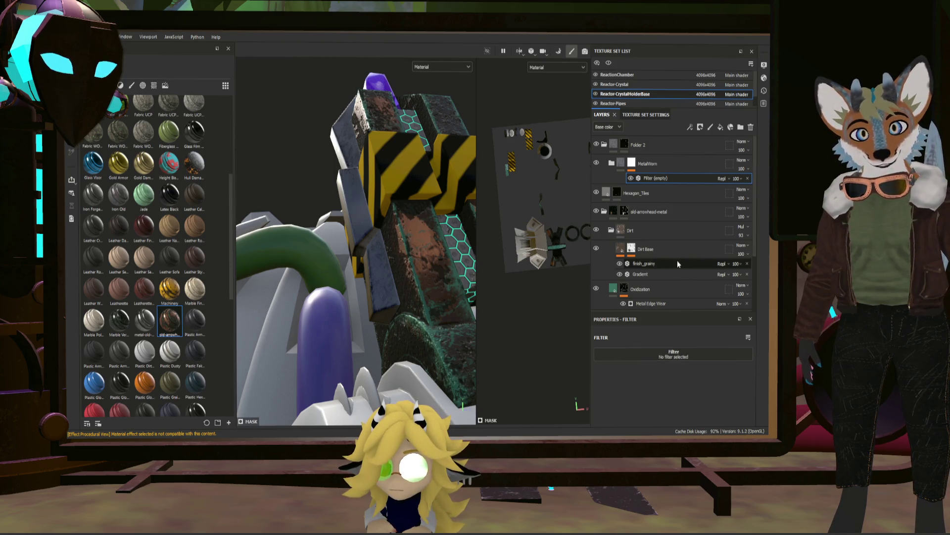
key("Delete")
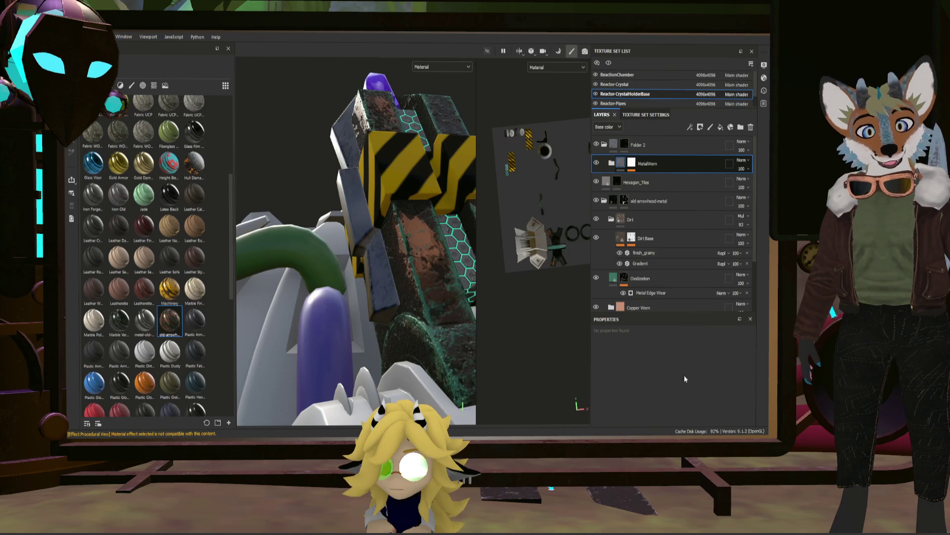
- Restore the empty filter under MetalWorn and assign MatFx Rust Weathering to it
key("ctrl+z")
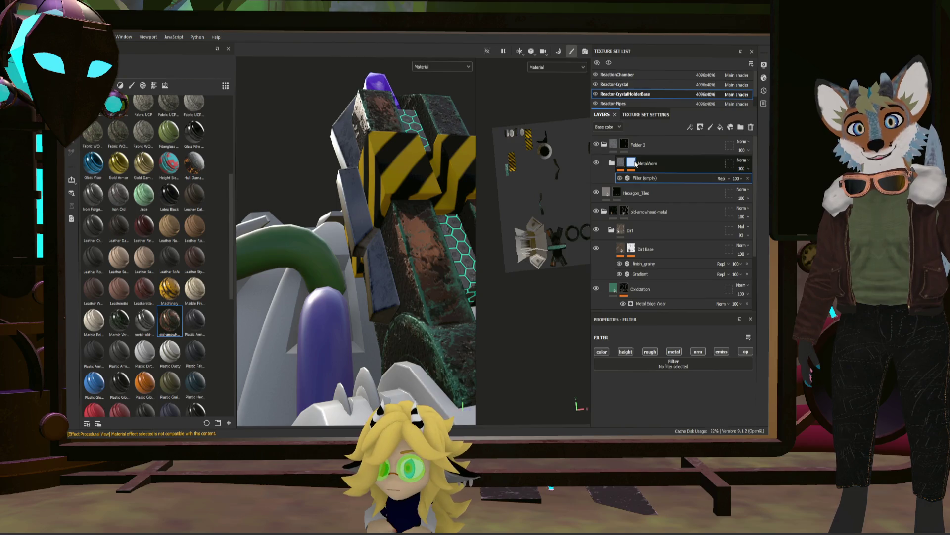
left_click(641, 178)
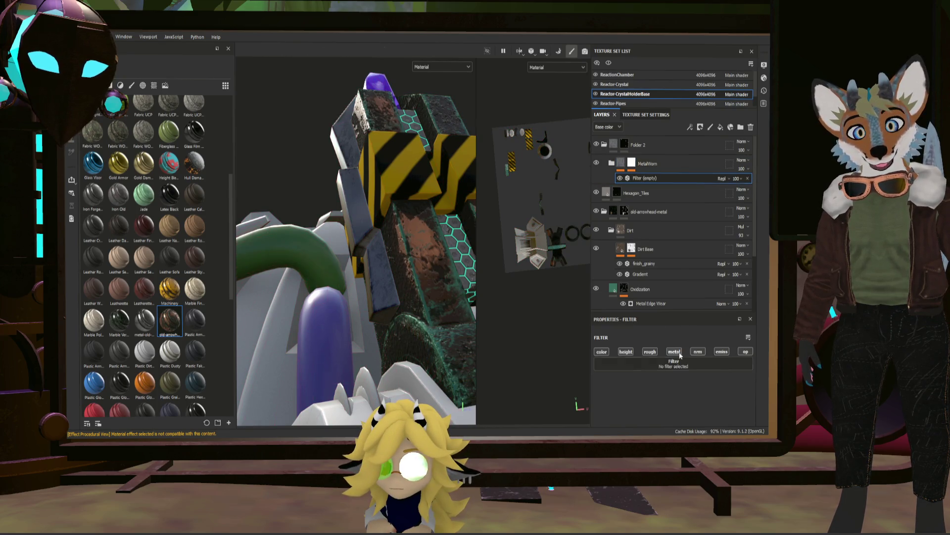
left_click(681, 367)
left_click(673, 280)
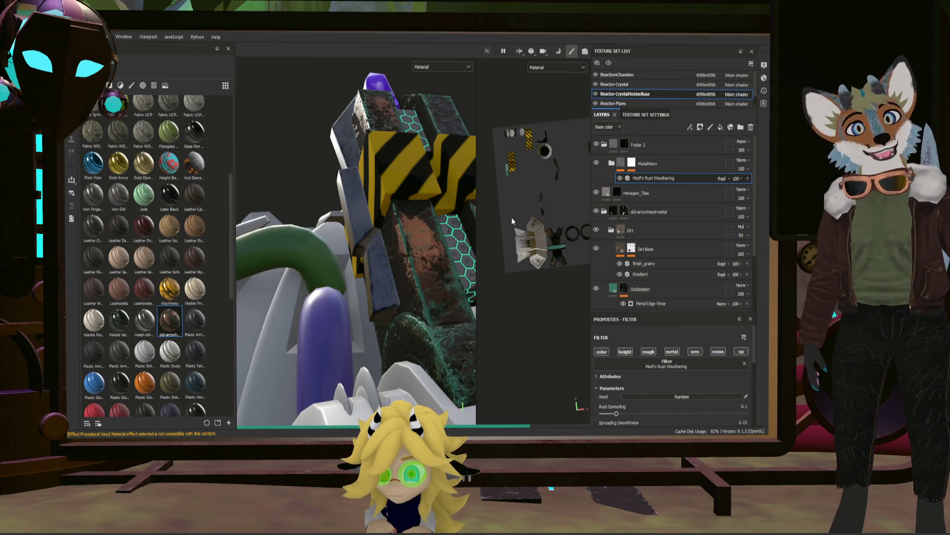
- Inspect the rust on the model, then select the MatFx Rust Weathering filter for editing
left_click(631, 165)
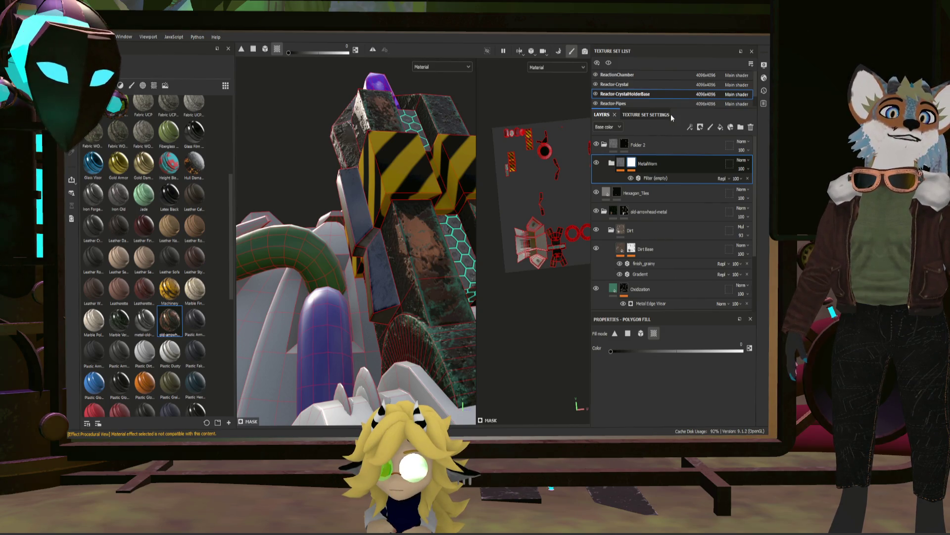
mouse_move(357, 229)
left_mouse_down("alt")
mouse_move(408, 268)
mouse_move(433, 205)
mouse_move(308, 196)
mouse_move(285, 240)
mouse_move(290, 311)
mouse_move(363, 244)
left_mouse_up("alt")
left_click(639, 181)
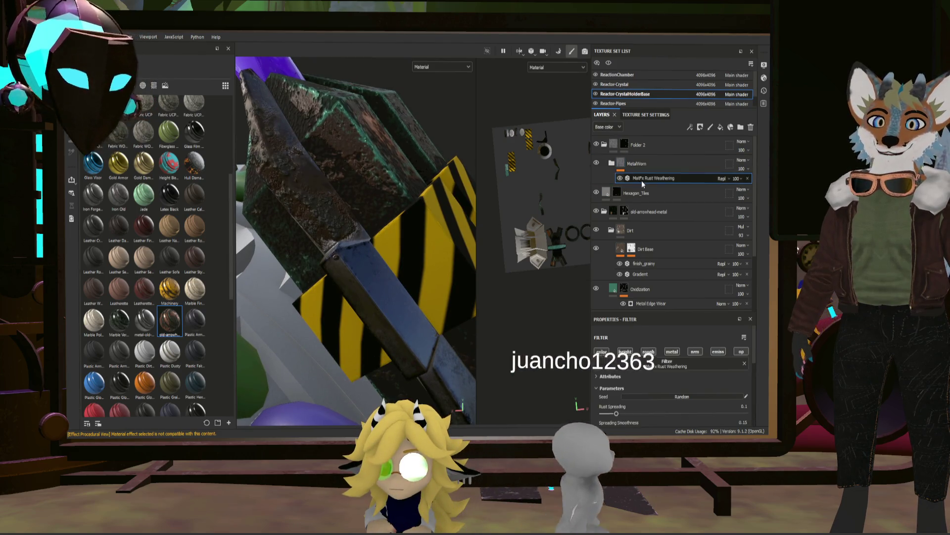
- Set Rust Spreading to about 0.19 and Drips Intensity to 0.57 on the rust weathering filter
left_click_drag(617, 367, 603, 368)
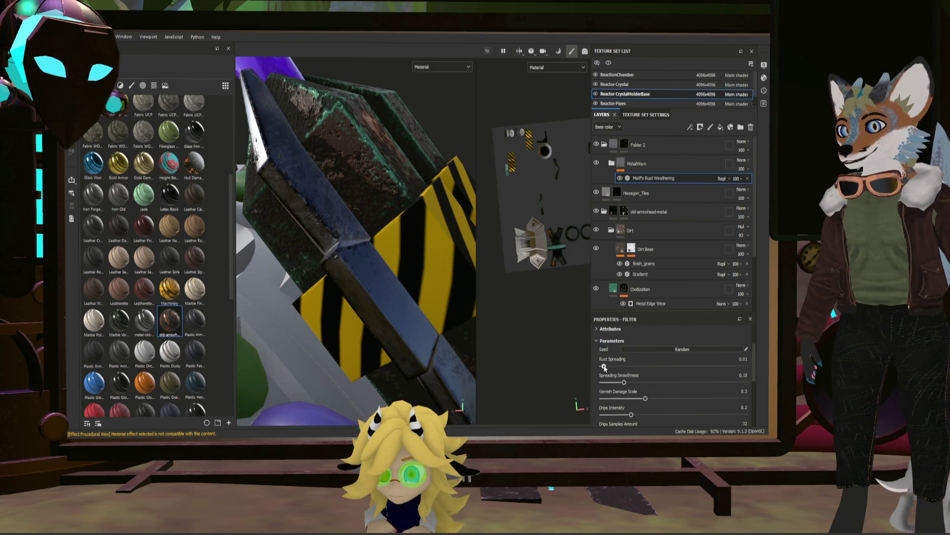
mouse_move(365, 282)
left_mouse_down("alt")
mouse_move(365, 239)
mouse_move(393, 301)
left_mouse_up("alt")
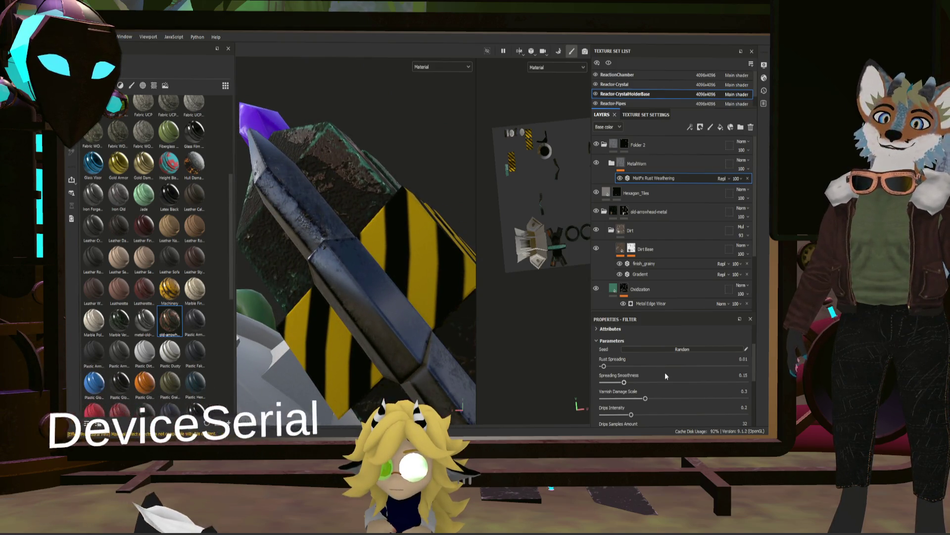
scroll(631, 392, "down", 1)
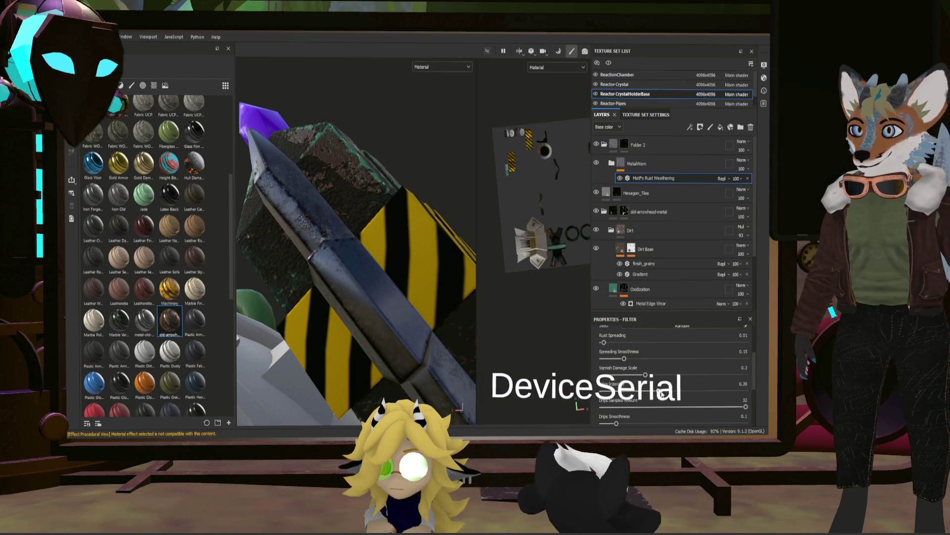
left_click_drag(631, 392, 684, 392)
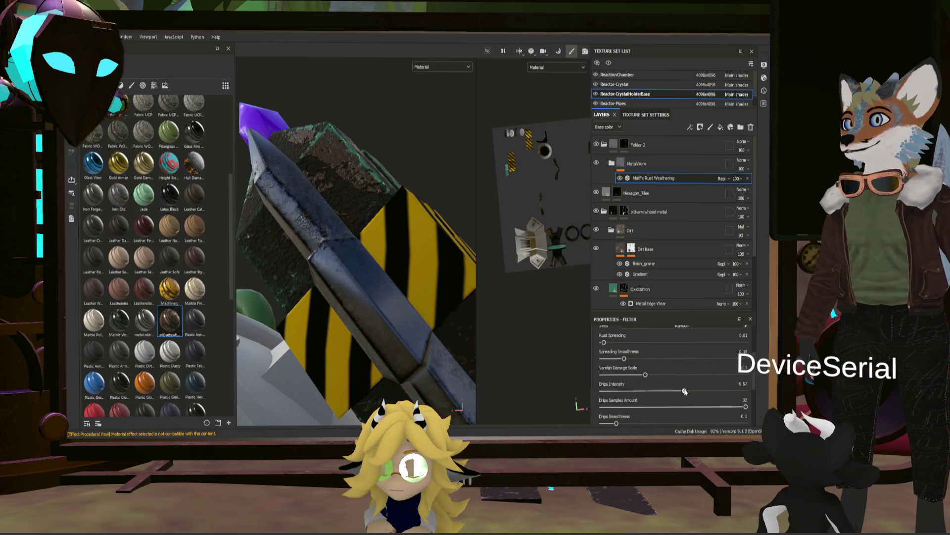
scroll(654, 396, "down", 1)
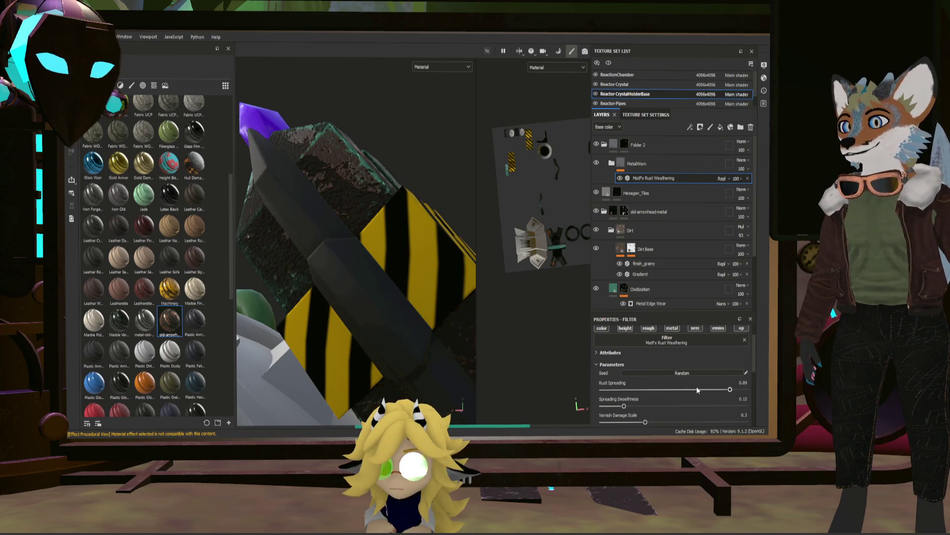
left_click(674, 389)
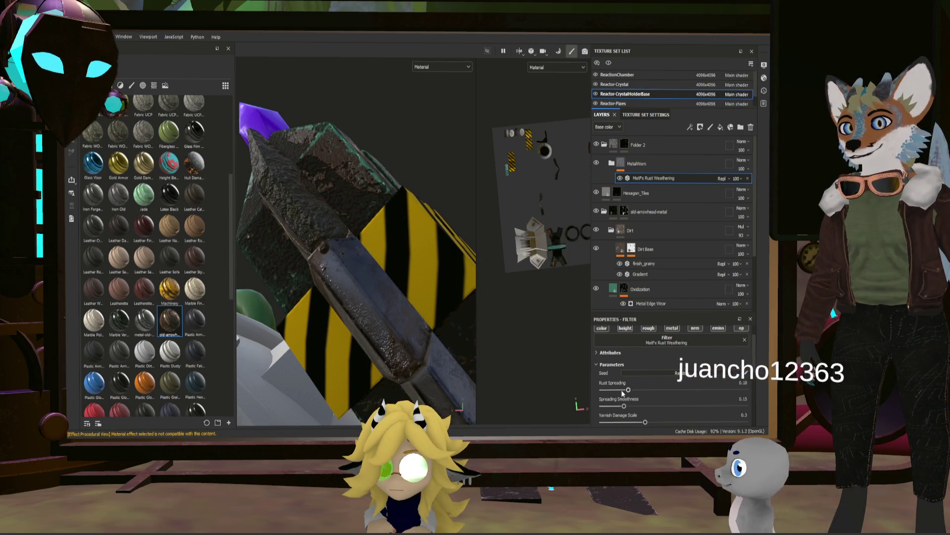
left_click_drag(621, 391, 630, 390)
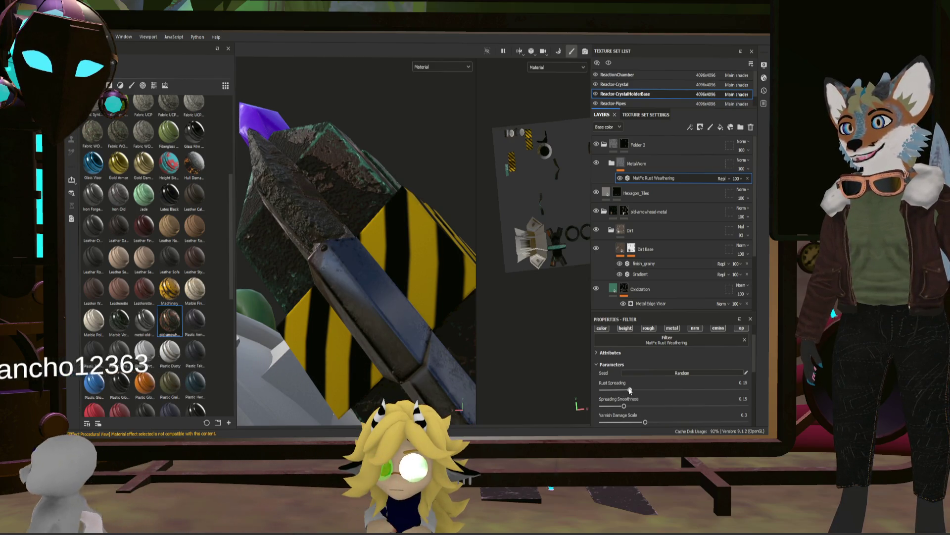
- Hide the Dirt folder and widen the 3D view to inspect the weathering
mouse_move(416, 364)
left_mouse_down("alt")
mouse_move(331, 335)
mouse_move(482, 334)
mouse_move(265, 321)
left_mouse_up("alt")
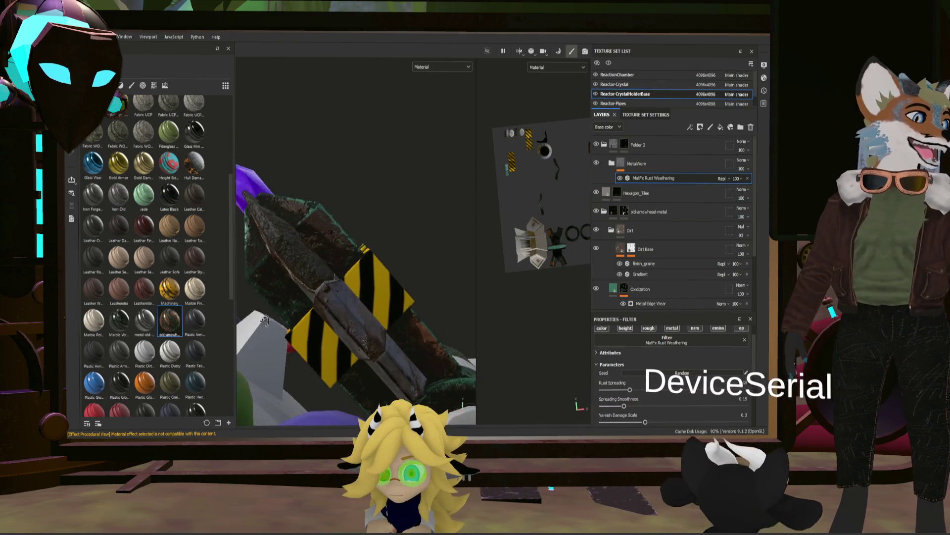
left_click(596, 230)
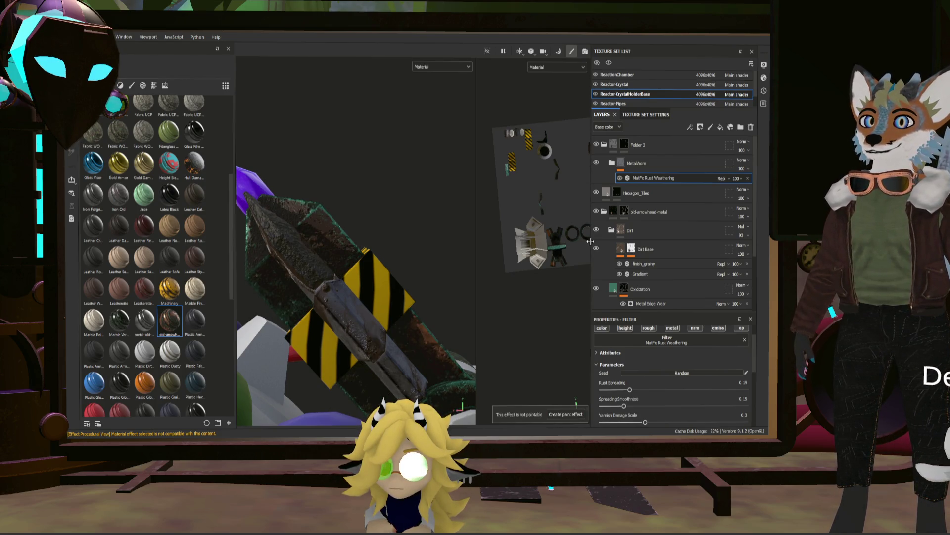
left_click_drag(592, 245, 652, 245)
left_click_drag(385, 301, 334, 329, "alt")
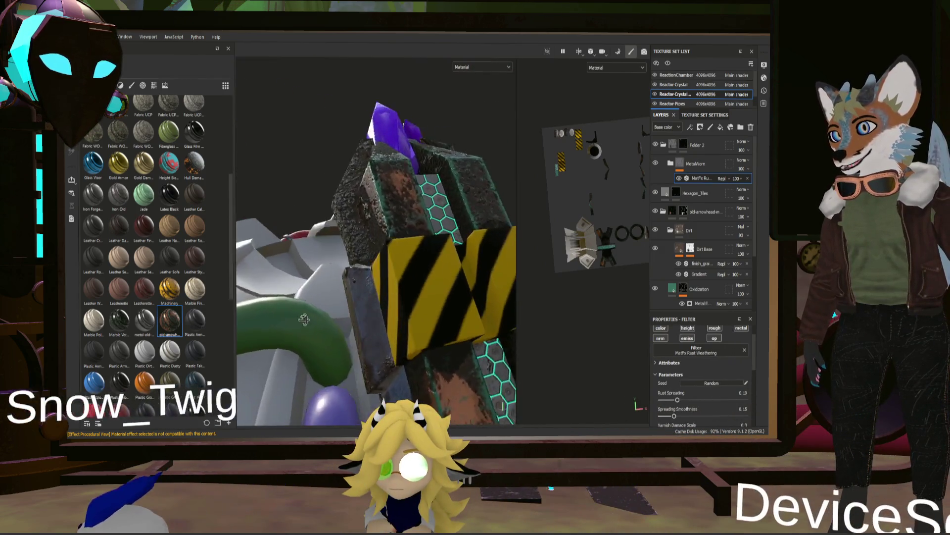
- Lower Spreading Smoothness of the rust to about 0.38 while checking the model
mouse_move(334, 328)
left_mouse_down("alt")
mouse_move(387, 284)
mouse_move(383, 246)
mouse_move(344, 298)
left_mouse_up("alt")
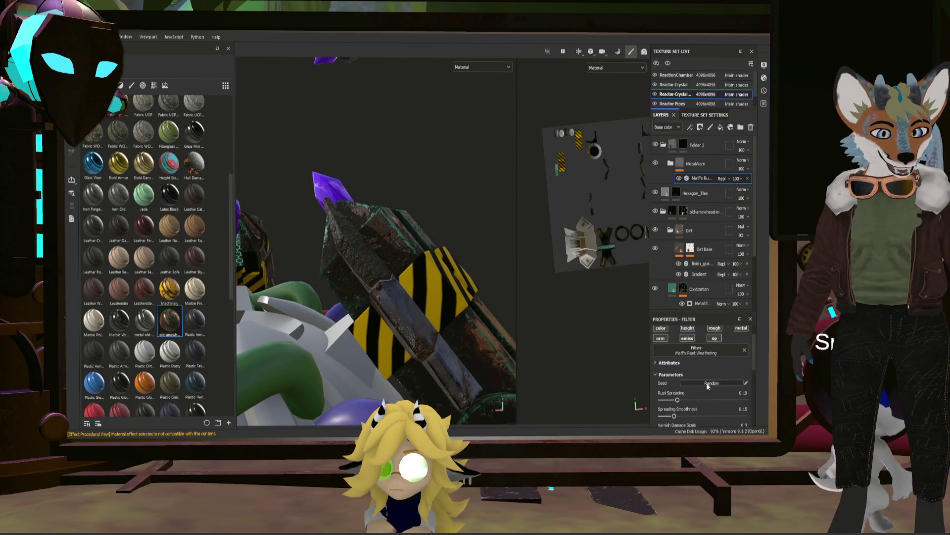
left_click(708, 418)
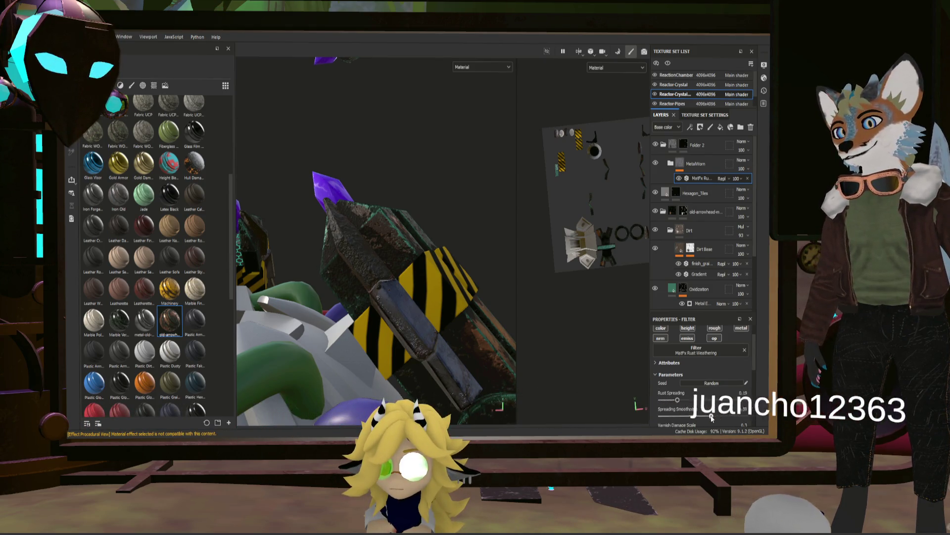
left_click_drag(708, 417, 685, 416)
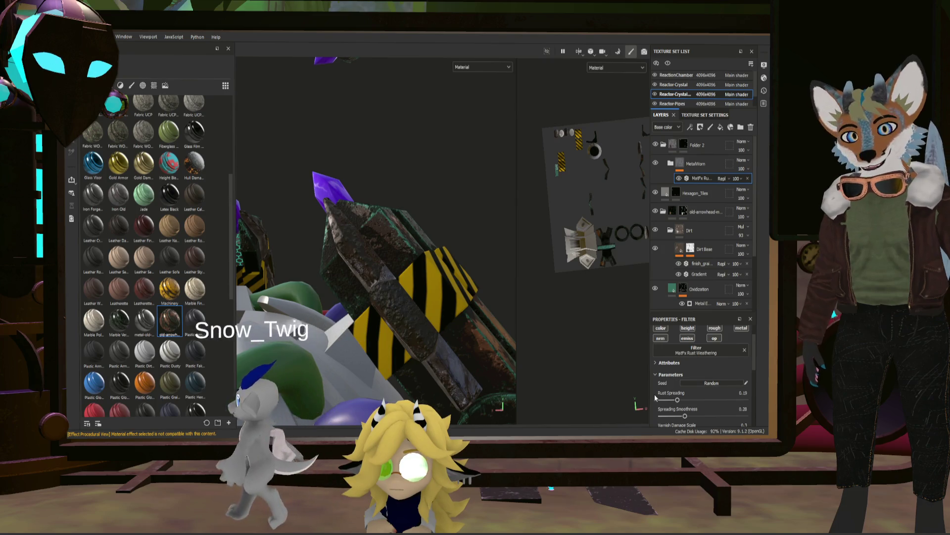
scroll(480, 205, "up", 3)
left_click_drag(481, 205, 459, 253, "alt")
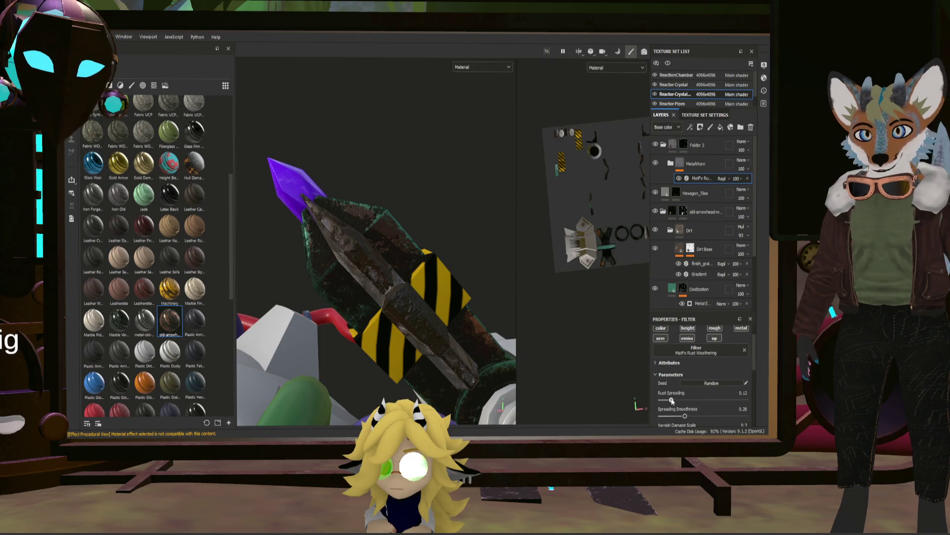
- Lighten Rust Spreading to about 0.12, inspect the blade, then select the MetalWorn folder
left_click_drag(676, 399, 674, 402)
mouse_move(471, 323)
left_mouse_down("alt")
mouse_move(379, 307)
mouse_move(437, 347)
mouse_move(406, 253)
left_mouse_up("alt")
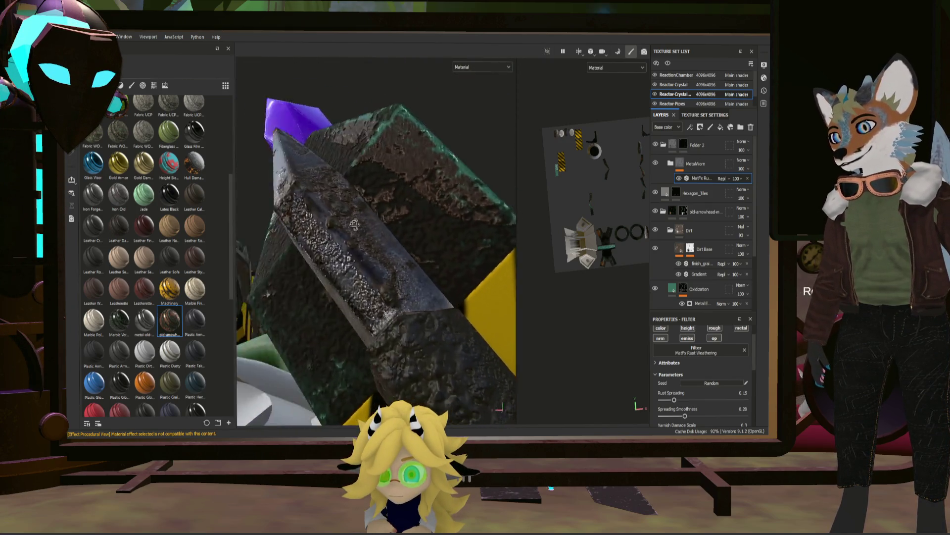
scroll(405, 253, "down", 5)
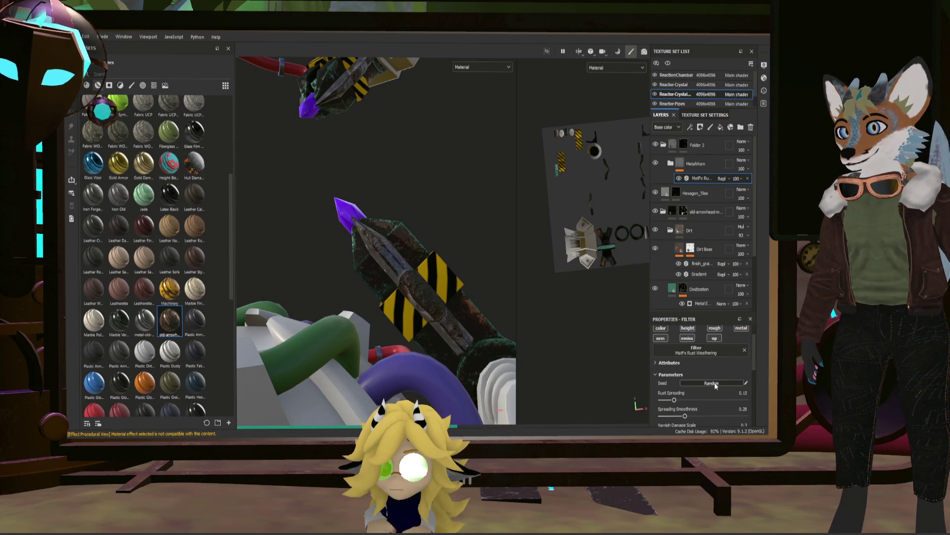
mouse_move(505, 312)
left_mouse_down("alt")
mouse_move(427, 316)
mouse_move(504, 313)
mouse_move(413, 295)
mouse_move(376, 215)
mouse_move(442, 361)
mouse_move(348, 240)
mouse_move(411, 240)
mouse_move(412, 227)
left_mouse_up("alt")
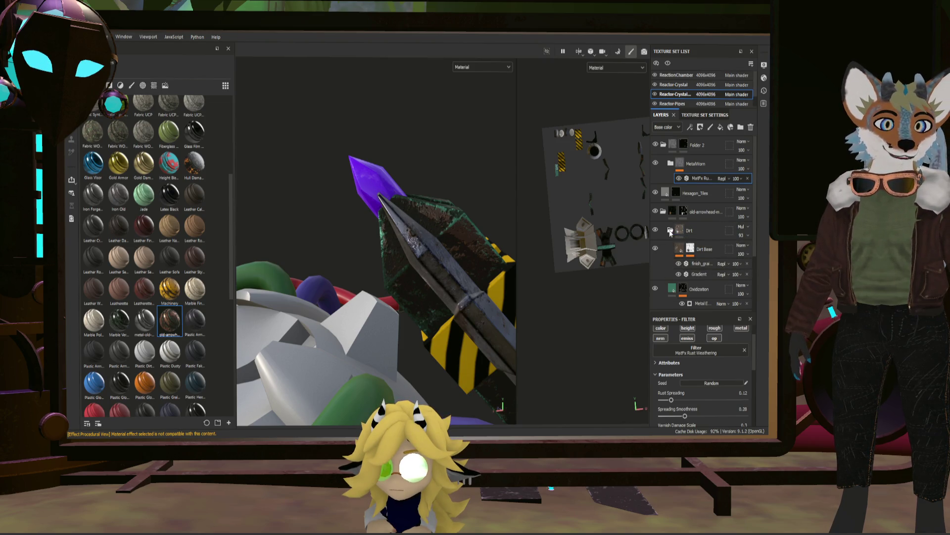
left_click(703, 163)
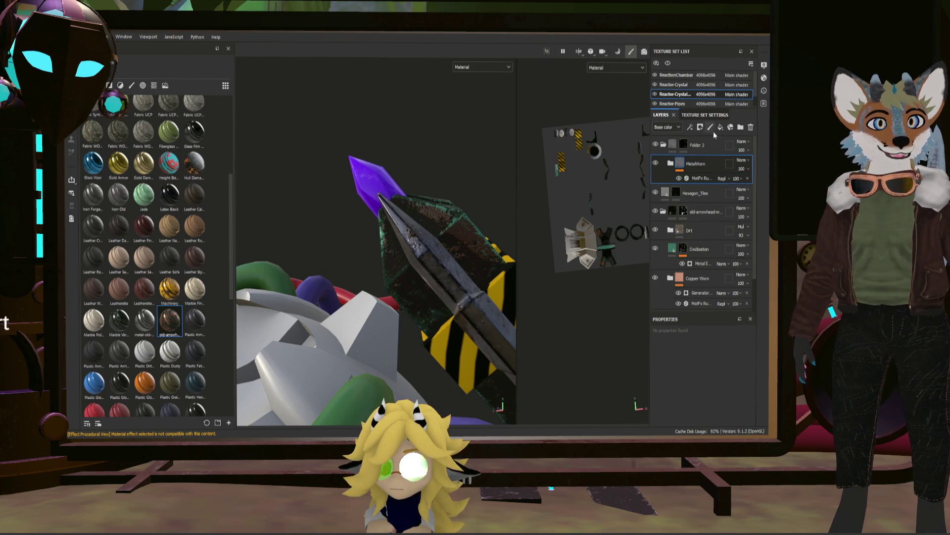
- Add a new dark-brown fill layer above MetalWorn and switch to polygon-fill masking
left_click(720, 127)
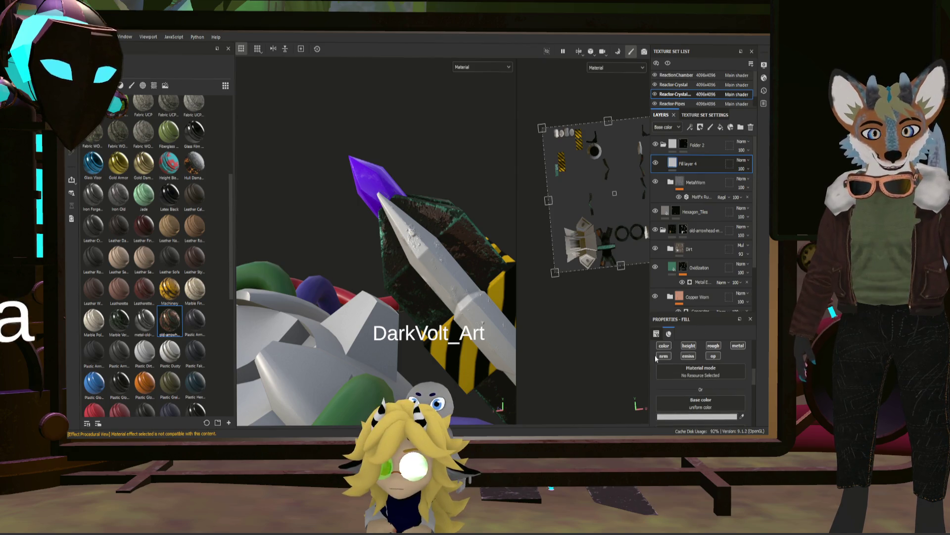
left_click(631, 374)
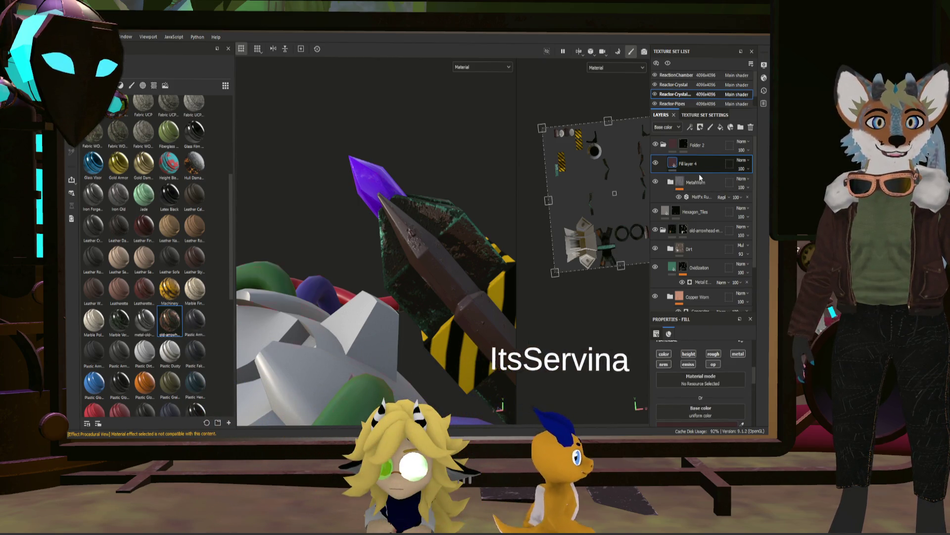
key("4")
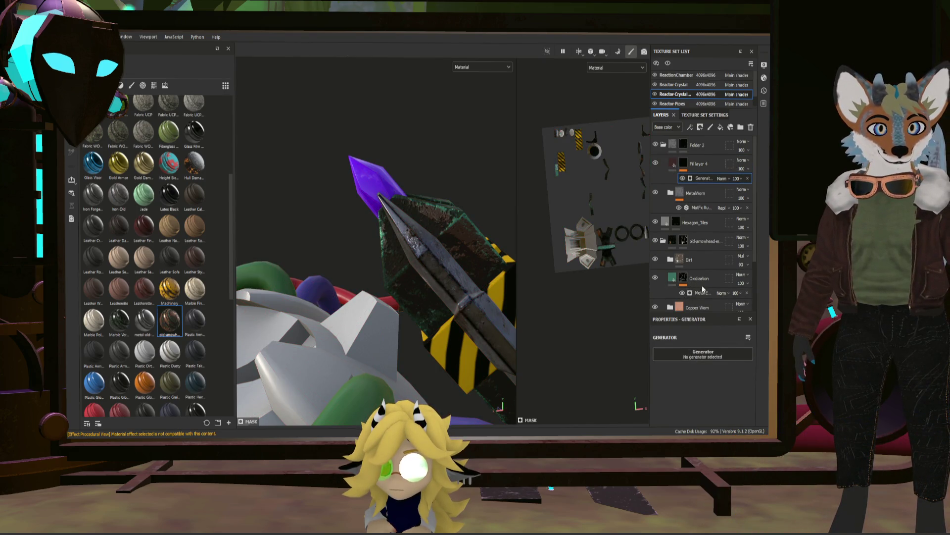
left_click(682, 281)
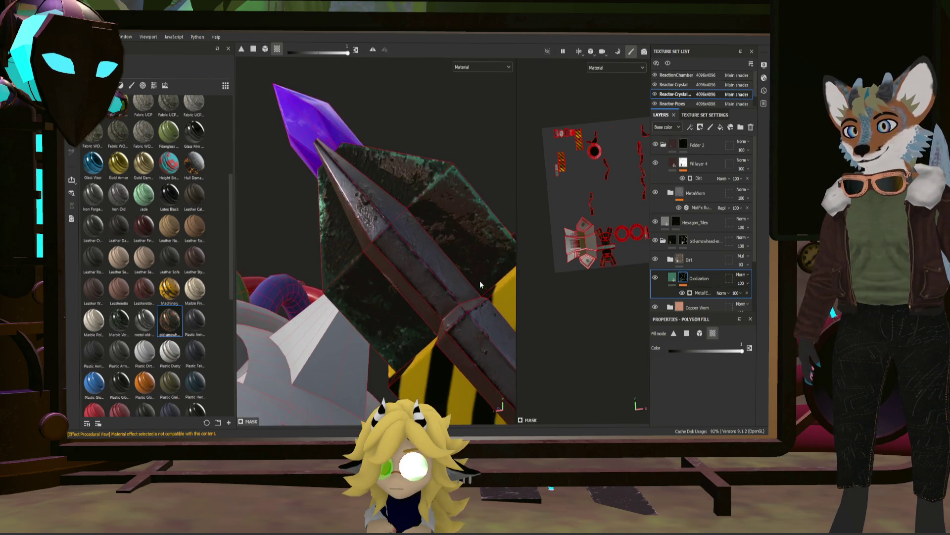
scroll(469, 263, "up", 5)
- Raise the new fill layer's Dirt generator level to 0.48, then select Fill layer 4's fill settings
left_click_drag(469, 263, 732, 343, "alt")
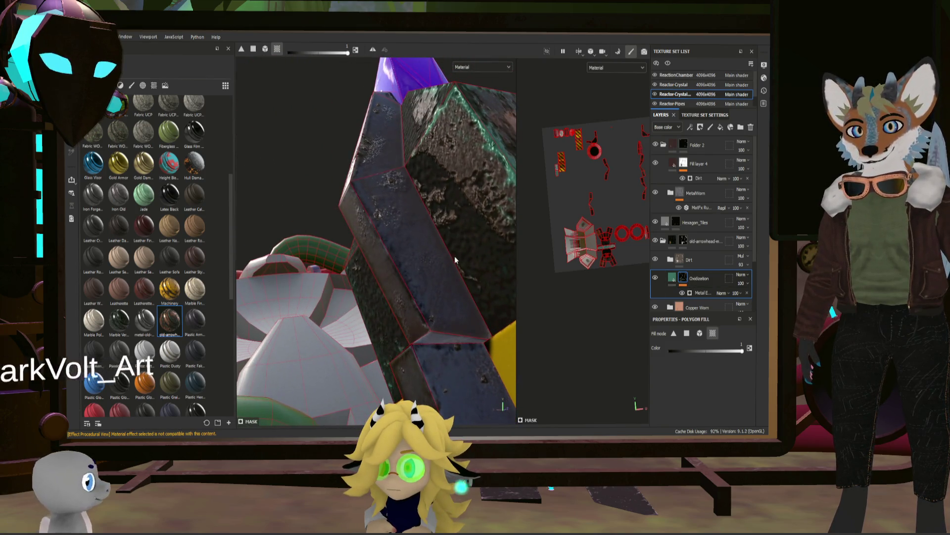
left_click_drag(741, 350, 734, 352)
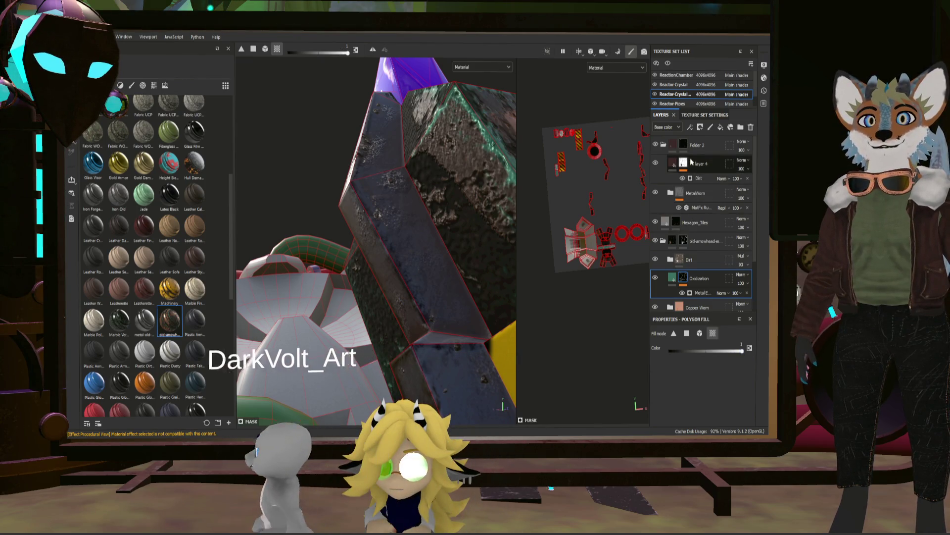
left_click(691, 179)
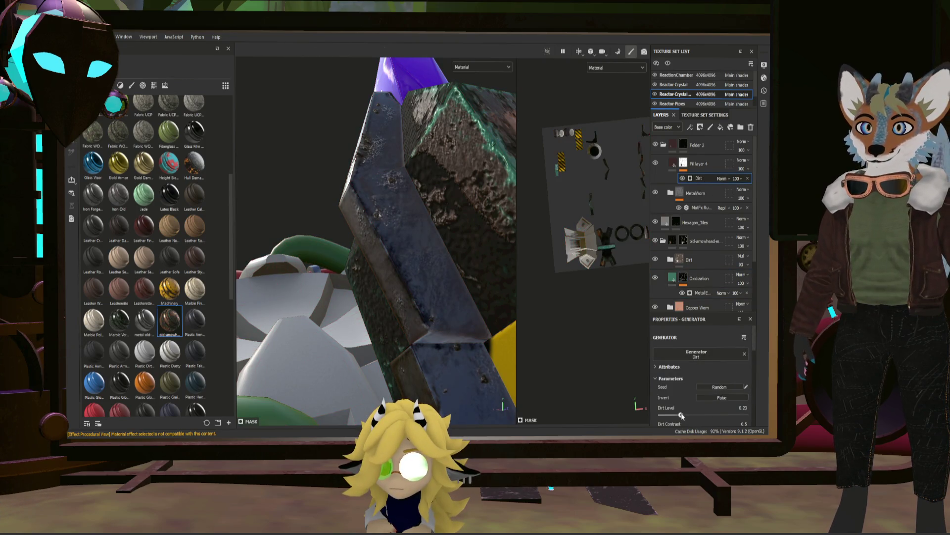
left_click_drag(681, 415, 698, 415)
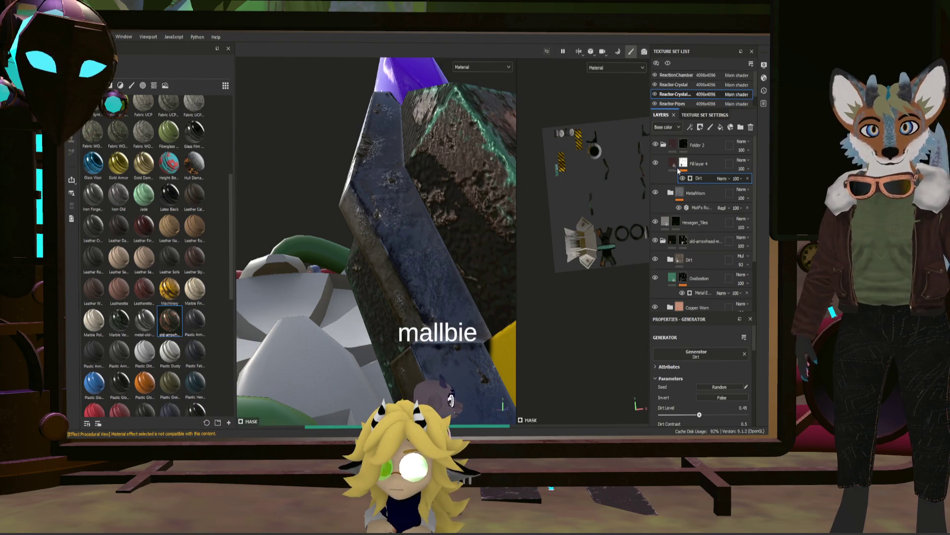
left_click(673, 163)
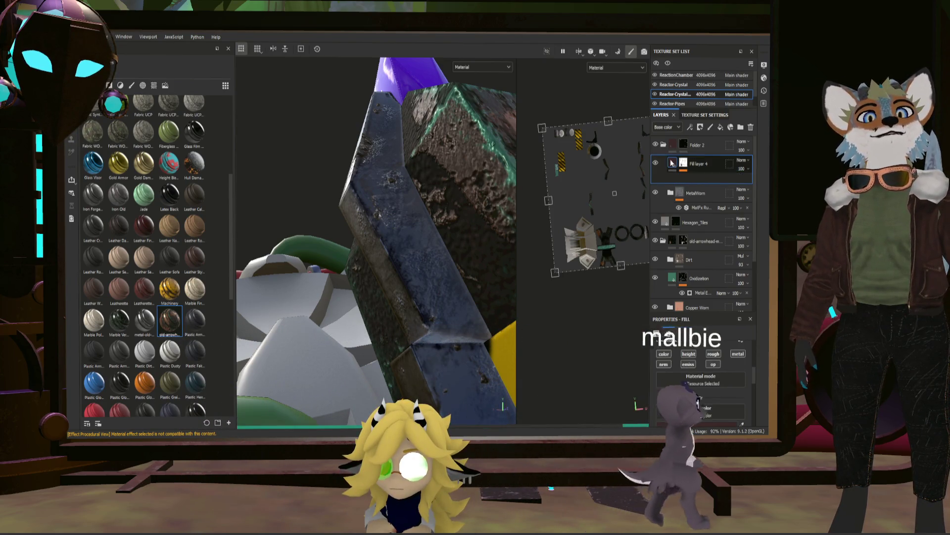
scroll(706, 396, "down", 5)
- Give Fill layer 4 a height of about 0.1256, inspect the model, then select its mask
left_click_drag(699, 367, 701, 368)
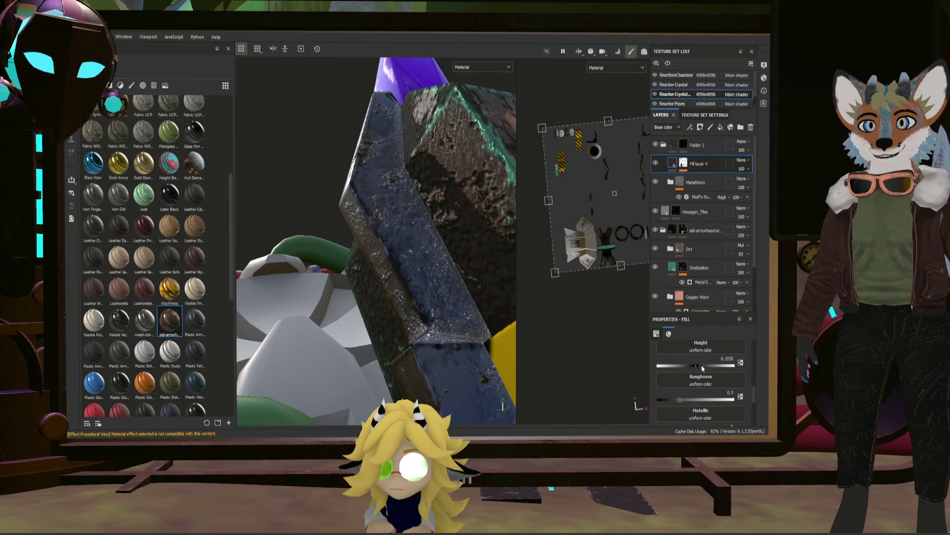
left_click_drag(404, 268, 415, 276, "alt")
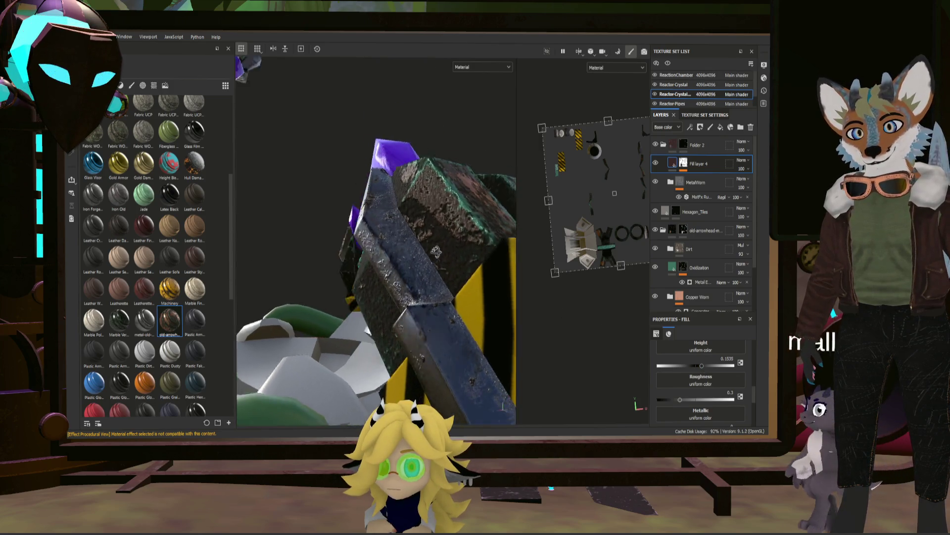
left_click_drag(422, 208, 398, 212, "alt")
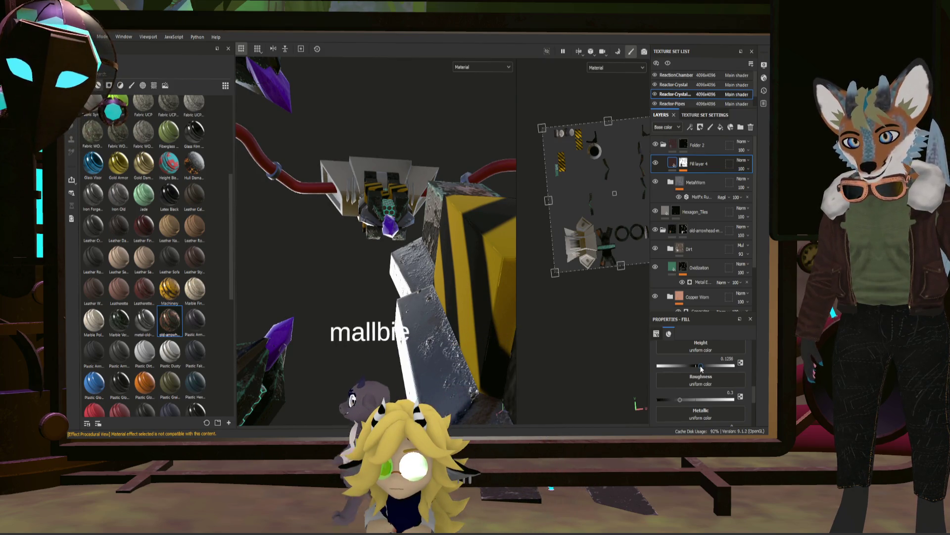
left_click_drag(416, 297, 472, 328, "alt")
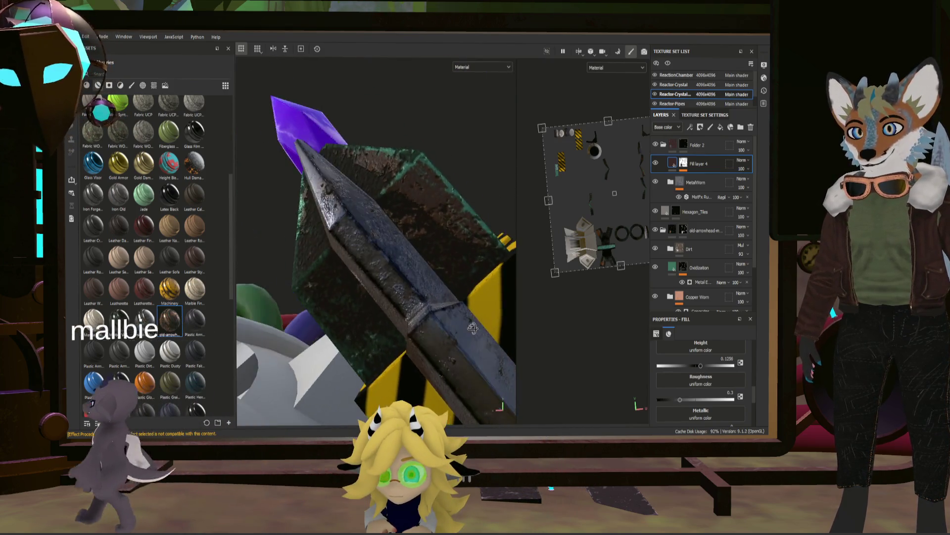
scroll(473, 328, "down", 3)
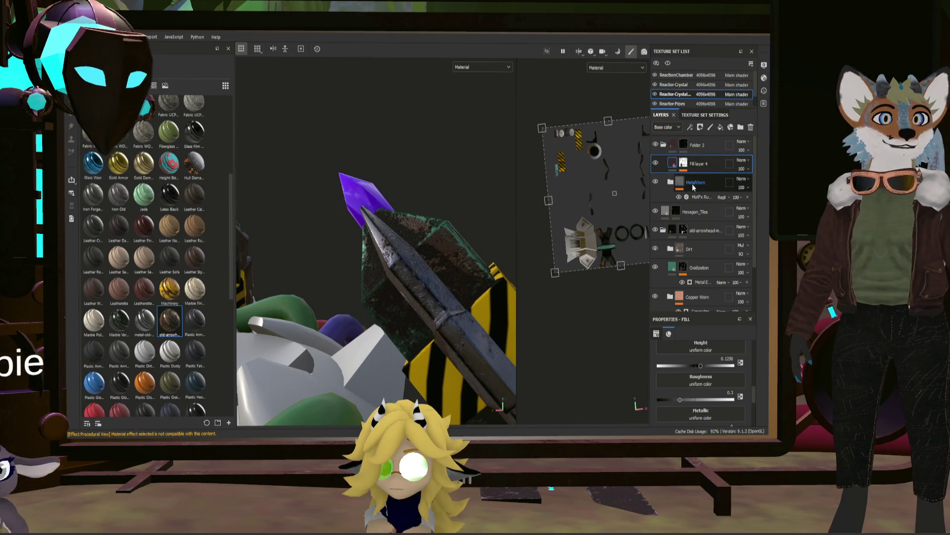
left_click(688, 166)
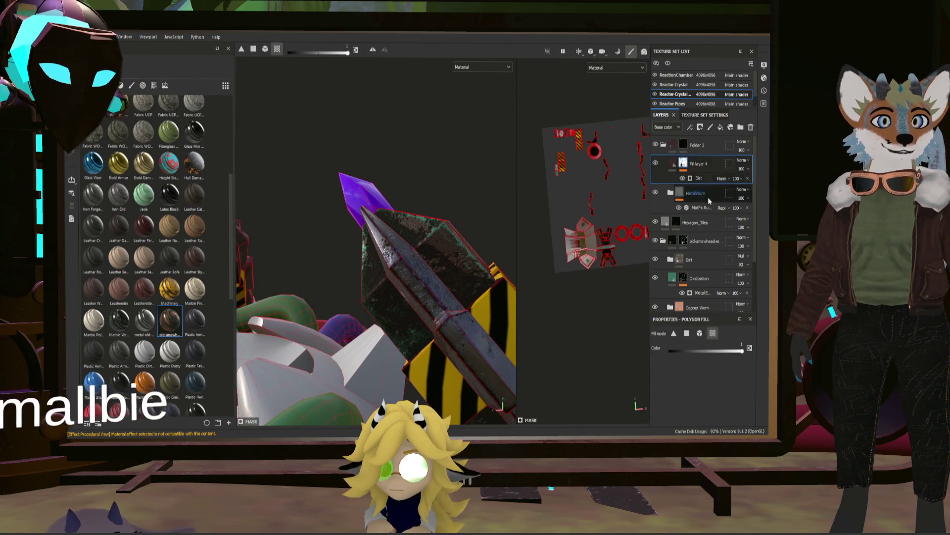
- Raise the Dirt generator's contrast to about 0.61 on Fill layer 4's mask, then return to its fill settings
left_click(688, 182)
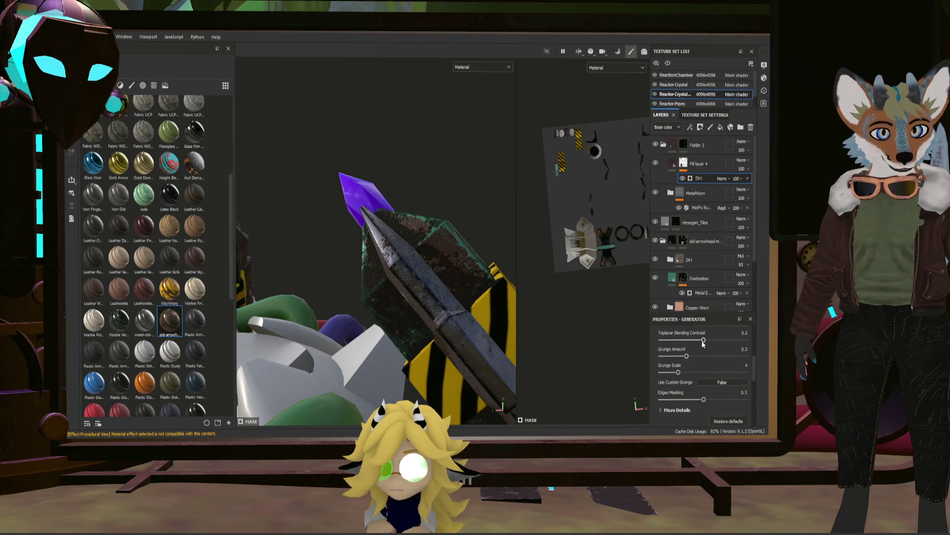
scroll(725, 386, "up", 2)
scroll(717, 389, "up", 2)
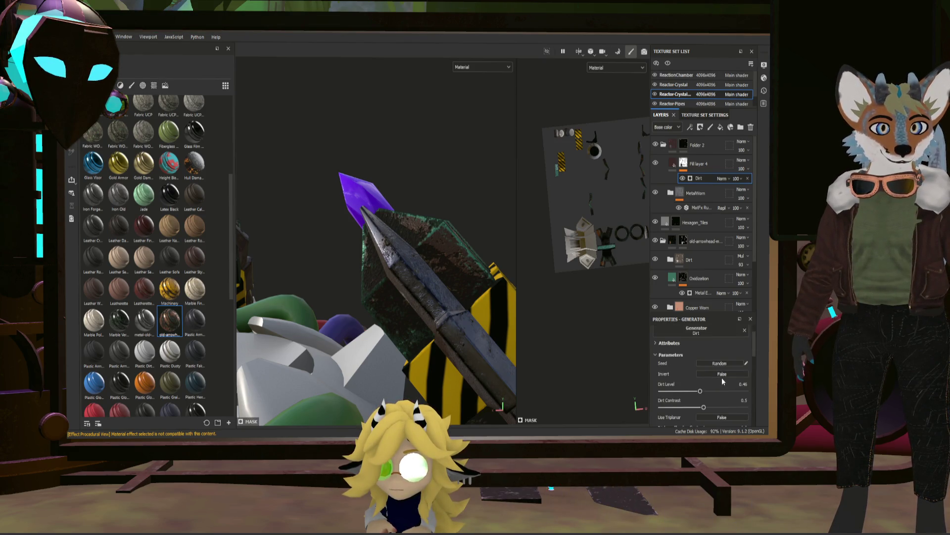
scroll(709, 391, "up", 1)
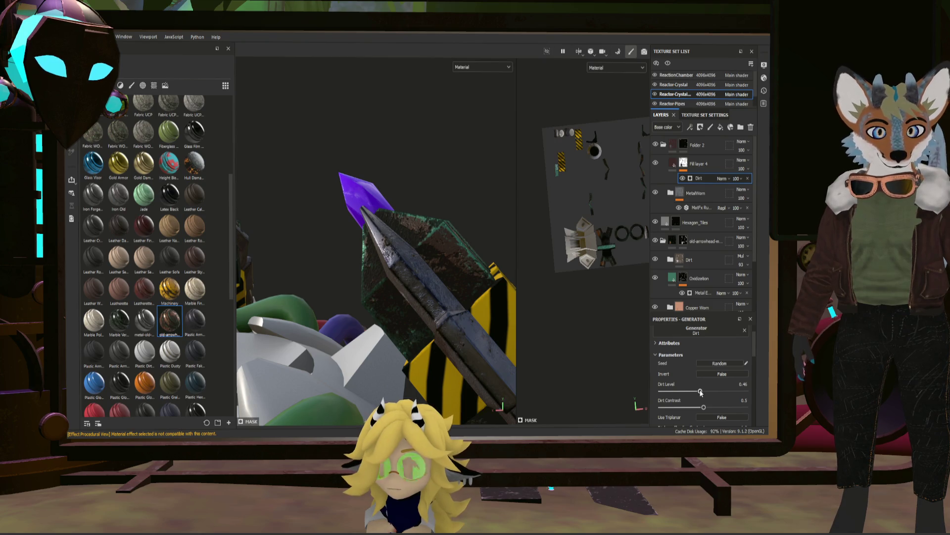
left_click_drag(704, 407, 743, 408)
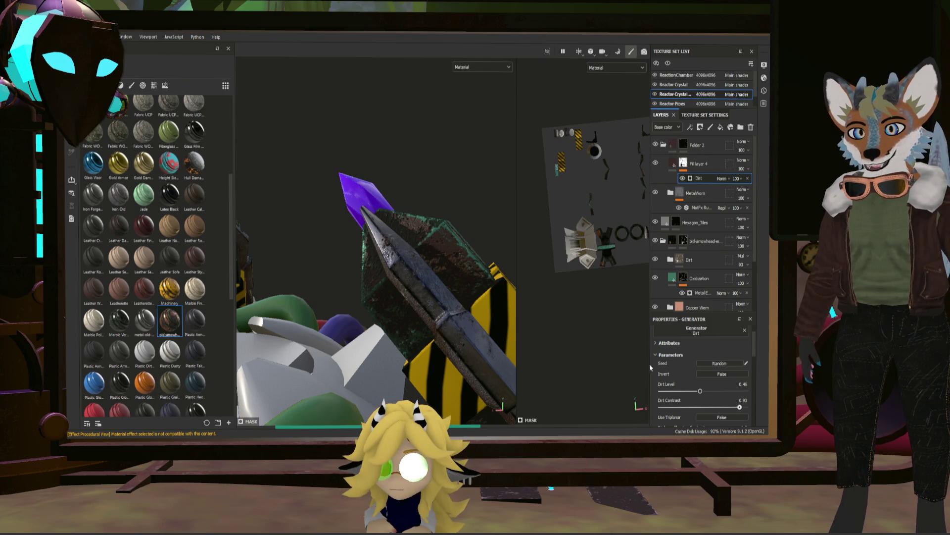
scroll(447, 318, "up", 3)
mouse_move(428, 299)
left_mouse_down("alt")
mouse_move(476, 281)
mouse_move(569, 220)
mouse_move(543, 235)
left_mouse_up("alt")
scroll(476, 281, "down", 3)
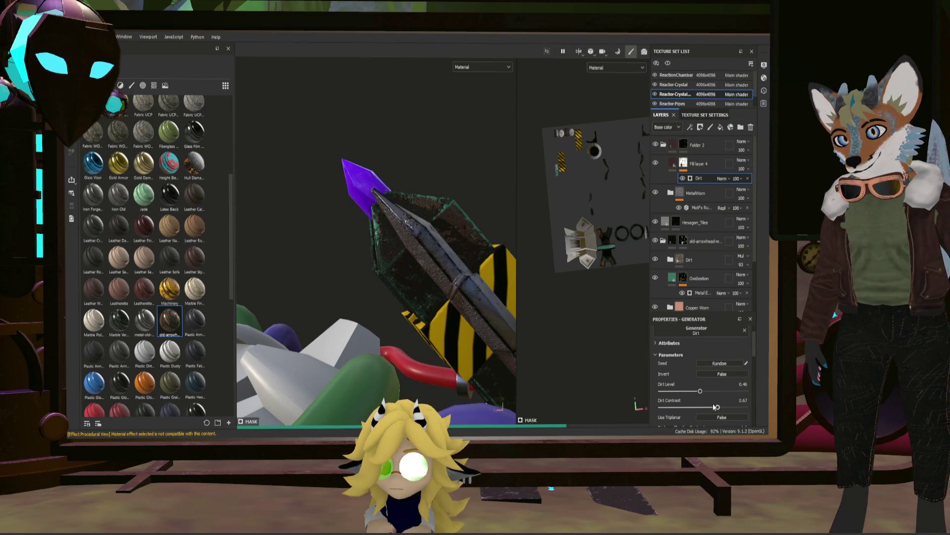
mouse_move(449, 276)
left_mouse_down("alt")
mouse_move(594, 250)
mouse_move(639, 193)
left_mouse_up("alt")
left_click(676, 164)
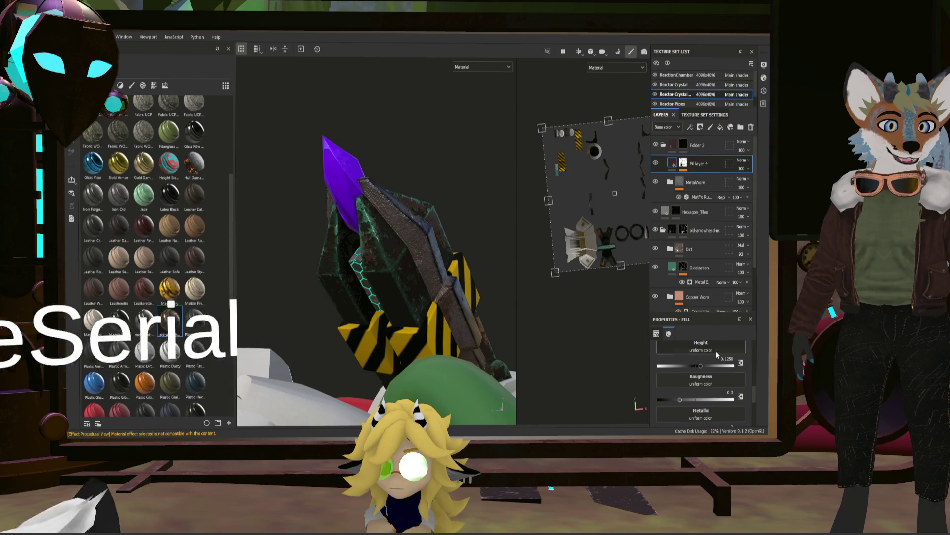
scroll(699, 371, "down", 2)
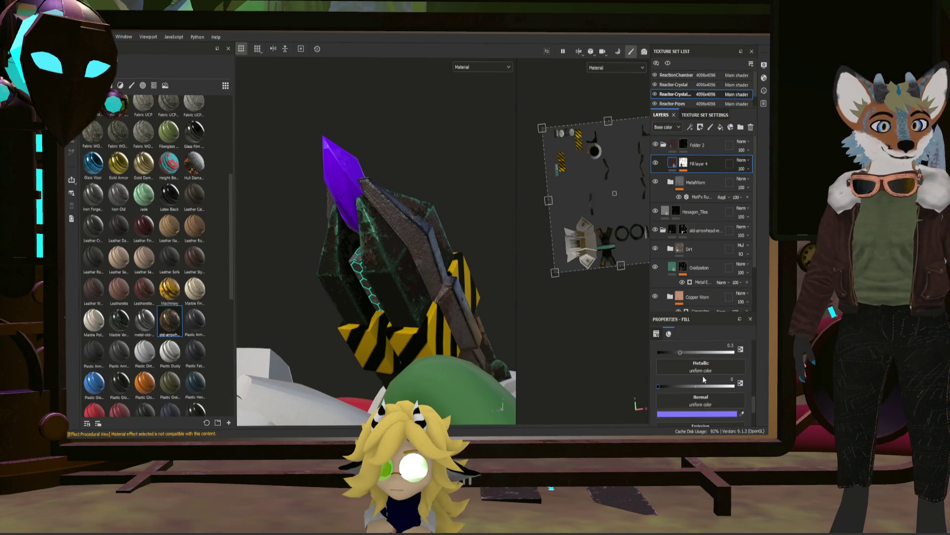
- Set Fill layer 4's Roughness to 1 and check the grime from a front view of the hub
left_click_drag(718, 355, 736, 352)
scroll(414, 218, "up", 3)
scroll(407, 221, "up", 2)
mouse_move(407, 221)
left_mouse_down("alt")
mouse_move(472, 252)
mouse_move(648, 274)
mouse_move(650, 312)
mouse_move(469, 284)
left_mouse_up("alt")
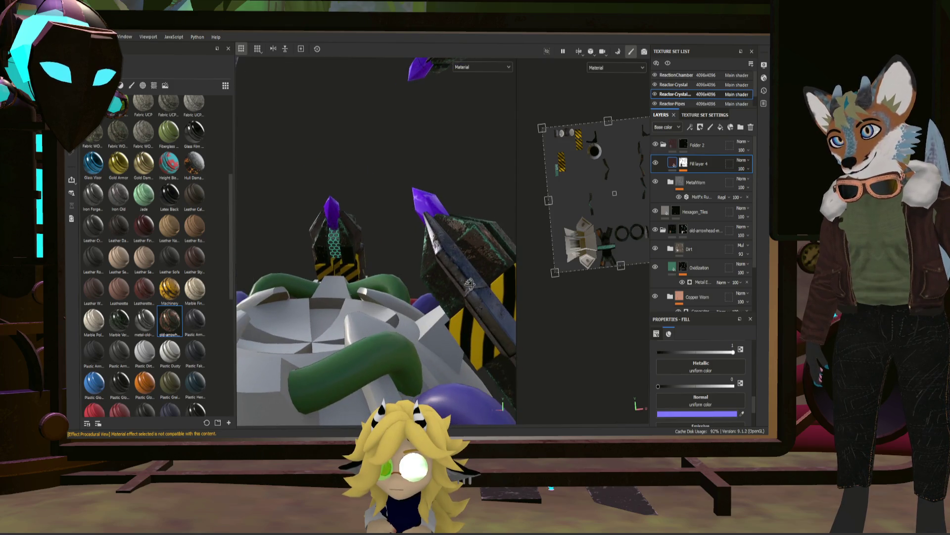
mouse_move(470, 284)
left_mouse_down("alt")
mouse_move(451, 260)
mouse_move(405, 277)
left_mouse_up("alt")
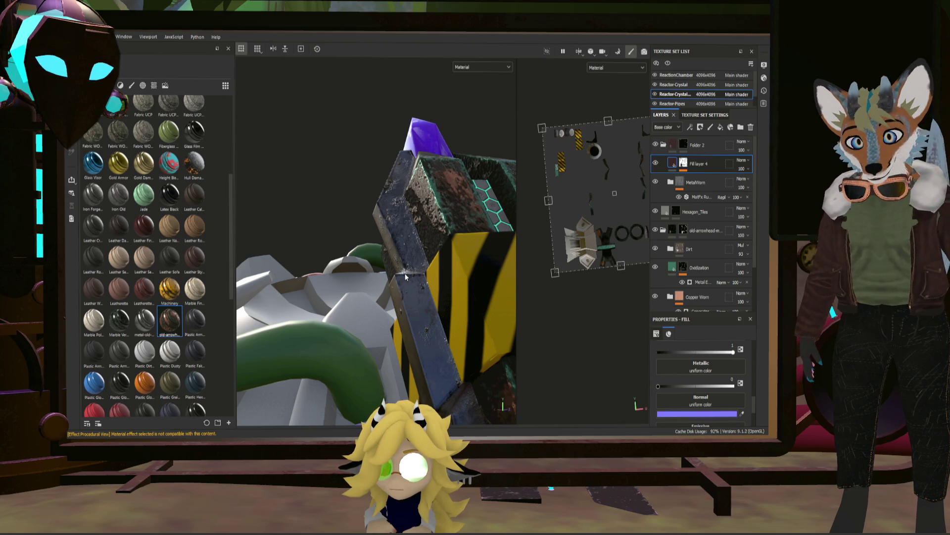
- Reorder Fill layer 4 above Folder 2 and inspect the hazard-striped block up close
mouse_move(405, 272)
left_mouse_down("alt")
mouse_move(435, 226)
mouse_move(455, 235)
left_mouse_up("alt")
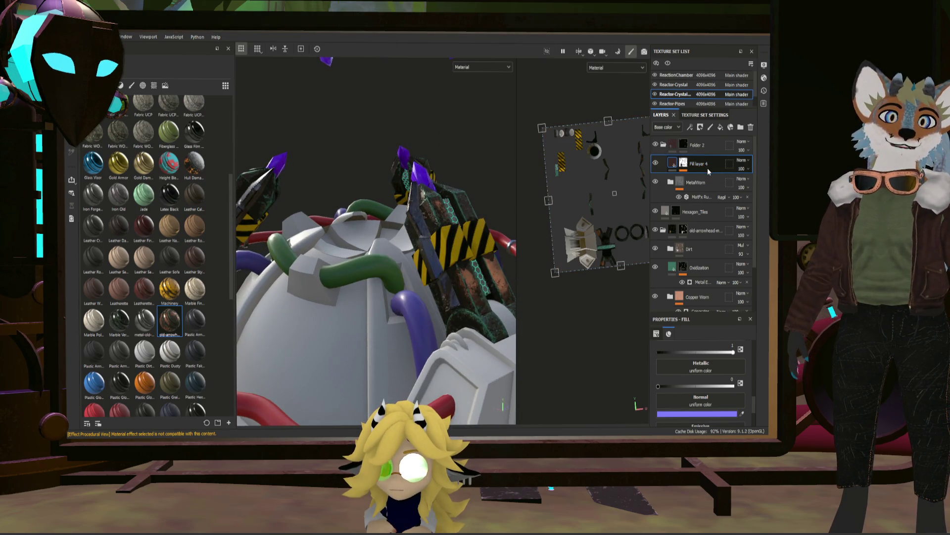
left_click_drag(709, 166, 698, 142)
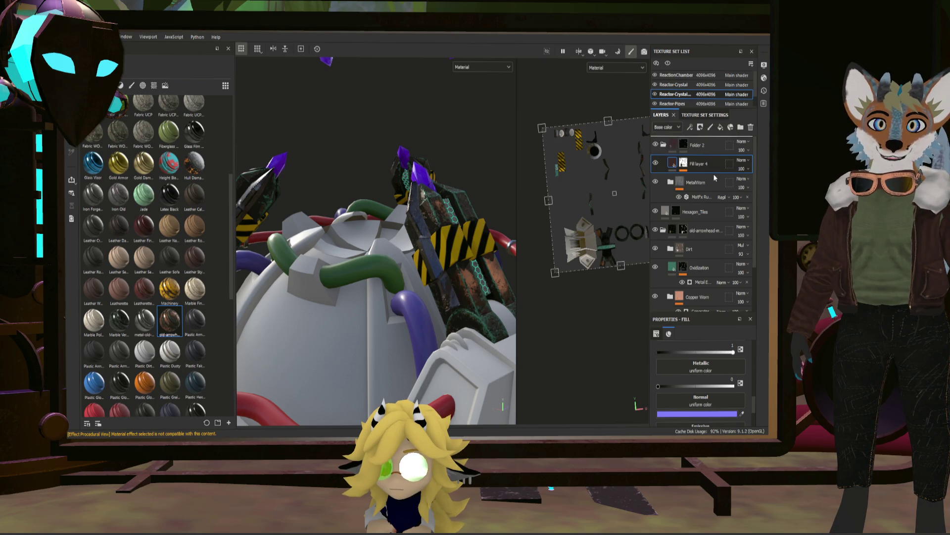
scroll(469, 236, "up", 3)
mouse_move(470, 237)
left_mouse_down("alt")
mouse_move(460, 246)
mouse_move(375, 239)
mouse_move(437, 235)
mouse_move(423, 244)
mouse_move(470, 258)
mouse_move(411, 255)
mouse_move(444, 263)
mouse_move(418, 276)
mouse_move(456, 237)
left_mouse_up("alt")
scroll(459, 246, "down", 3)
scroll(442, 244, "up", 3)
scroll(442, 243, "down", 3)
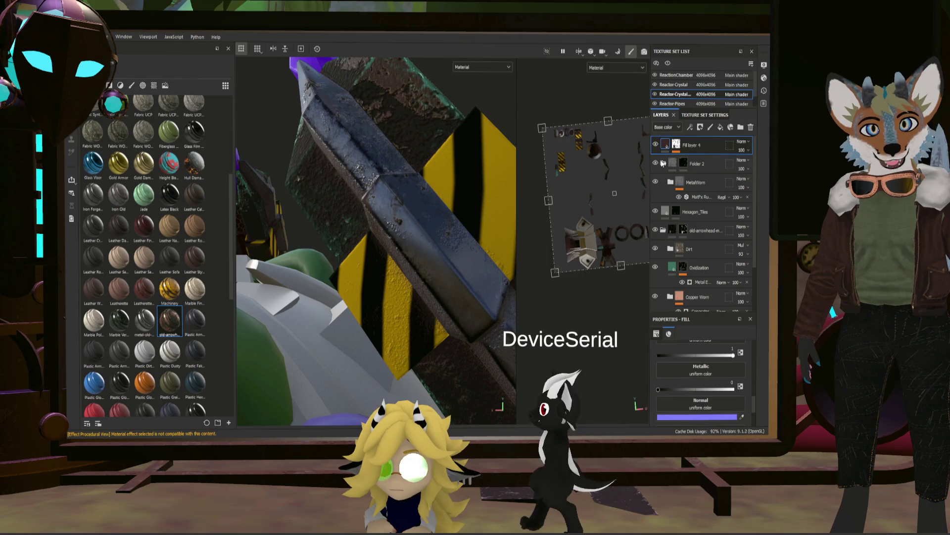
scroll(694, 353, "up", 3)
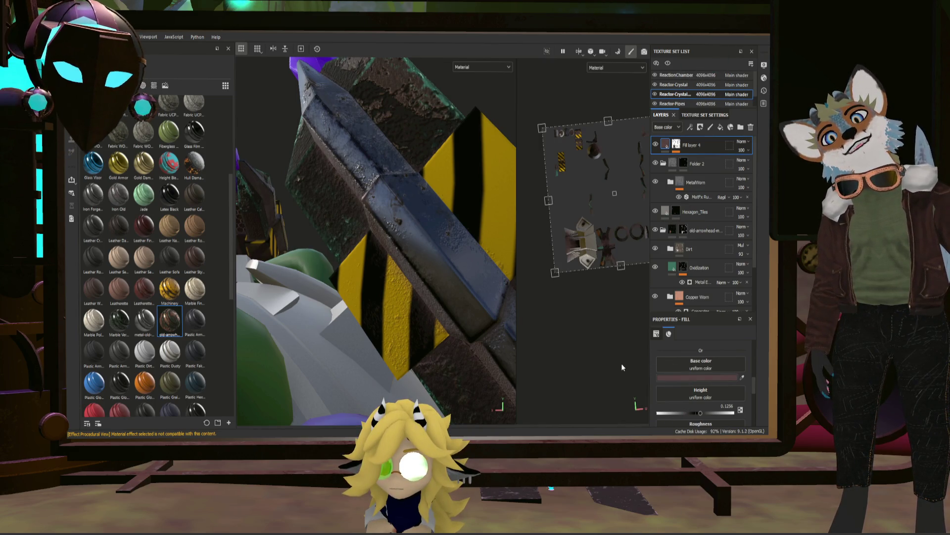
mouse_move(530, 333)
left_mouse_down("alt")
mouse_move(545, 296)
mouse_move(473, 311)
mouse_move(423, 291)
mouse_move(450, 289)
mouse_move(377, 305)
mouse_move(360, 294)
left_mouse_up("alt")
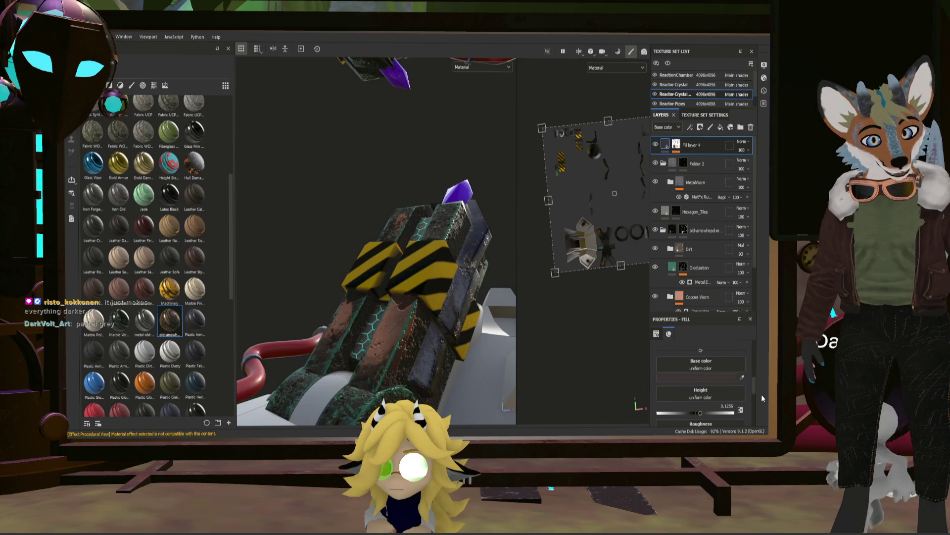
mouse_move(458, 310)
left_mouse_down("alt")
mouse_move(468, 343)
mouse_move(448, 289)
left_mouse_up("alt")
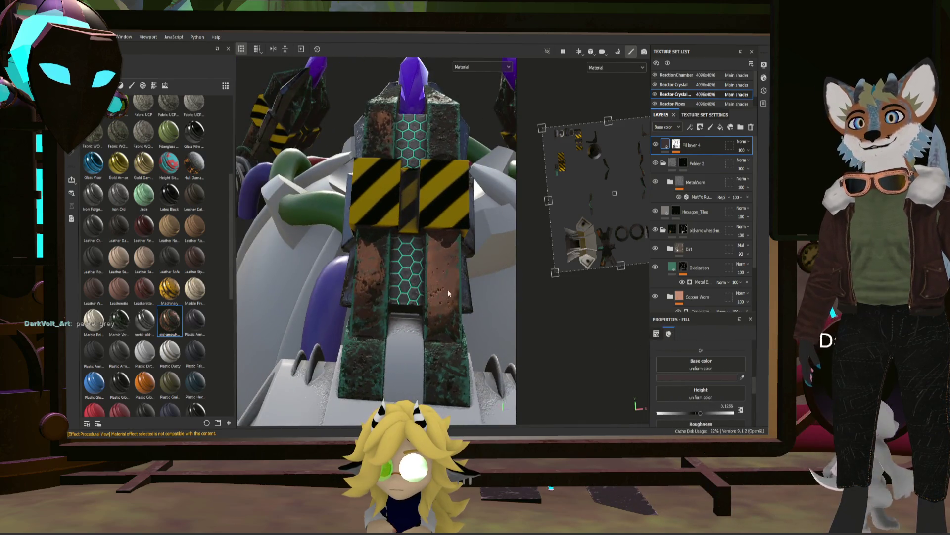
right_click(677, 147)
left_click(712, 223)
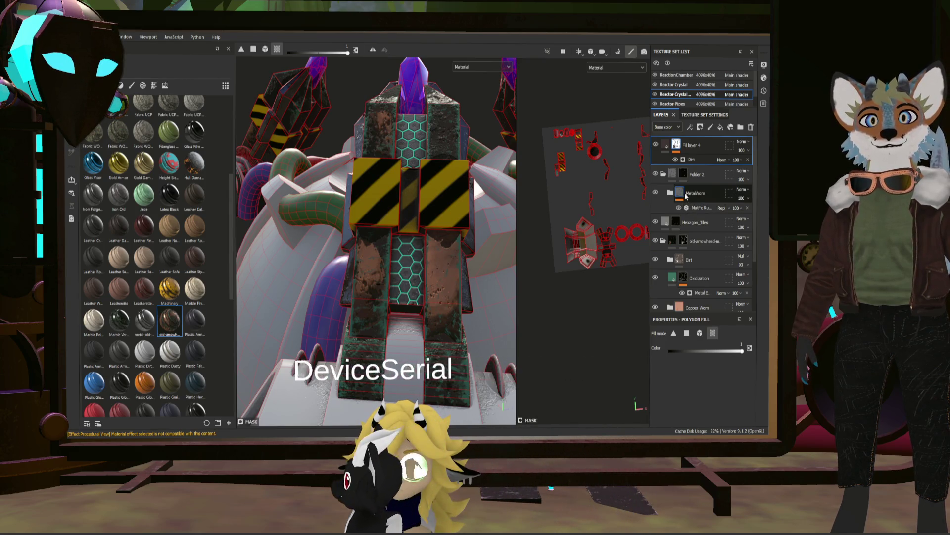
left_click(691, 176)
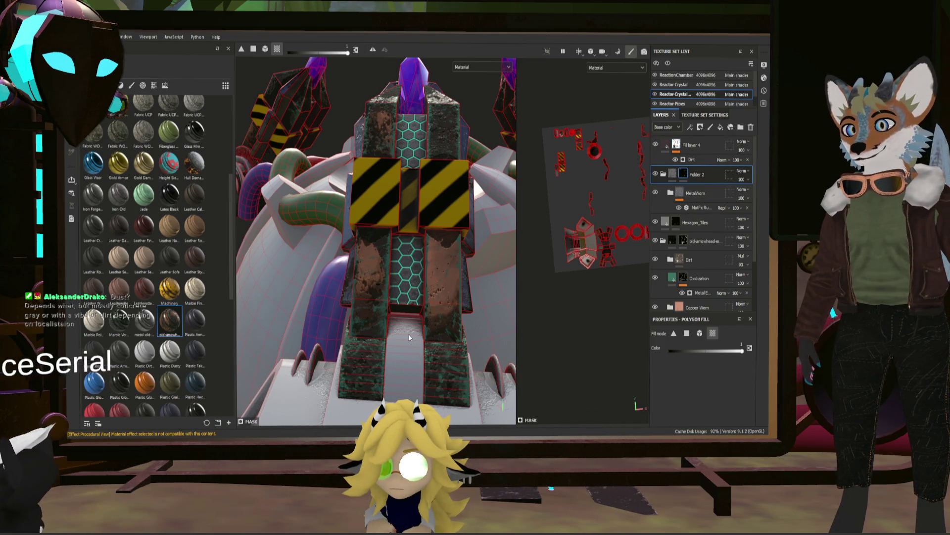
mouse_move(409, 337)
left_mouse_down("alt")
mouse_move(459, 349)
mouse_move(402, 377)
left_mouse_up("alt")
scroll(408, 357, "up", 3)
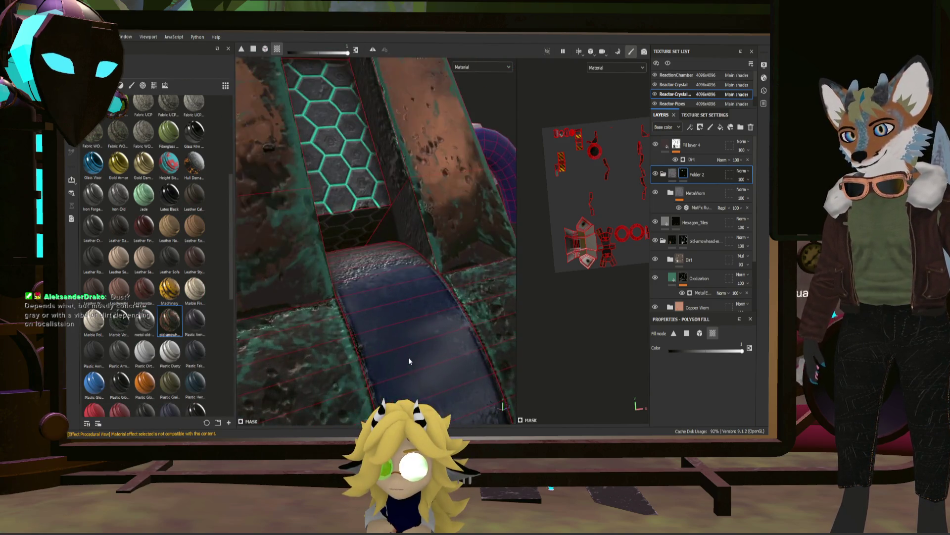
scroll(401, 347, "up", 2)
scroll(401, 347, "down", 2)
scroll(418, 348, "down", 3)
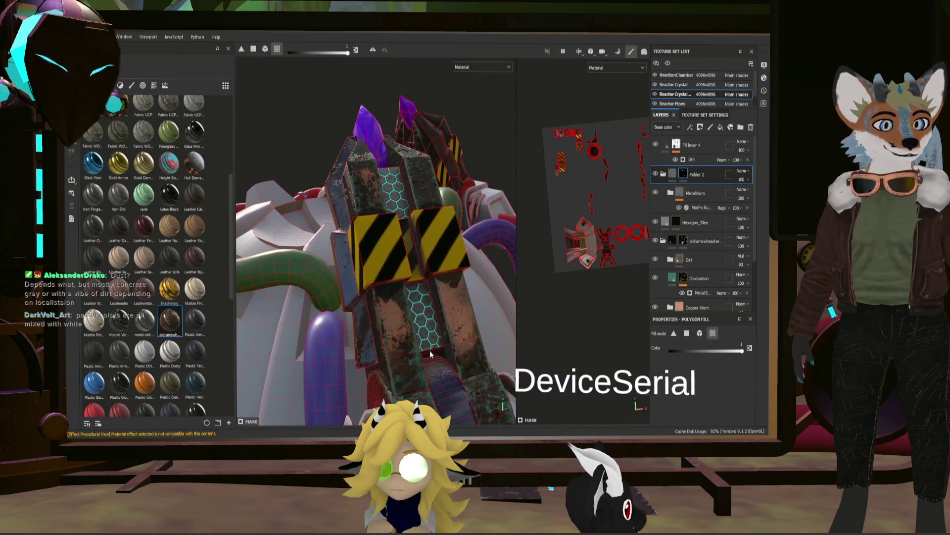
left_click_drag(403, 336, 435, 334, "alt")
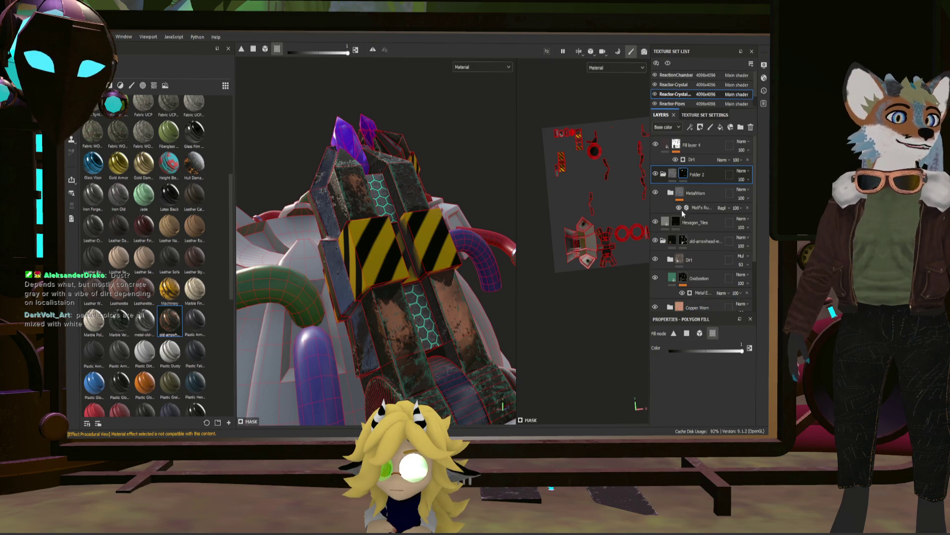
left_click(672, 148)
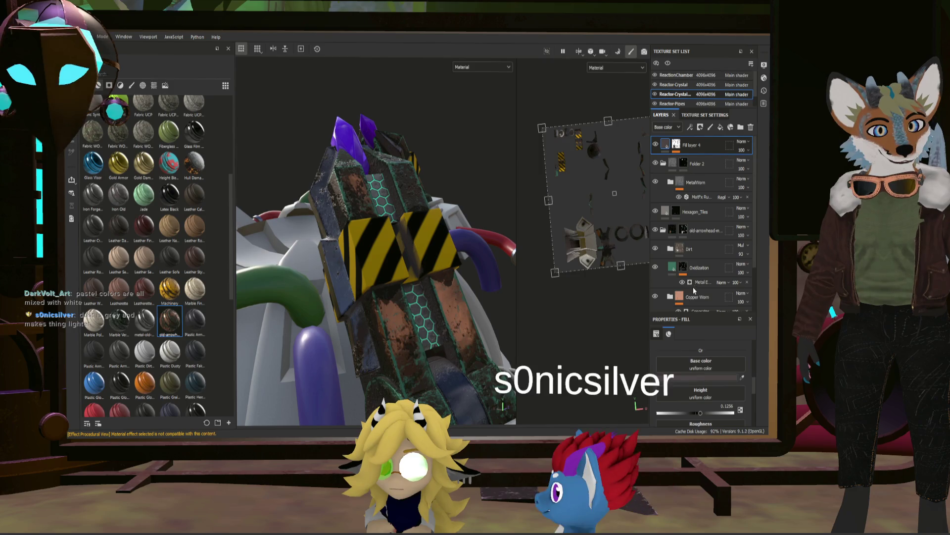
scroll(375, 241, "up", 5)
scroll(376, 242, "down", 5)
mouse_move(376, 241)
left_mouse_down("alt")
mouse_move(582, 289)
mouse_move(519, 300)
mouse_move(449, 270)
mouse_move(355, 260)
mouse_move(324, 287)
mouse_move(391, 262)
left_mouse_up("alt")
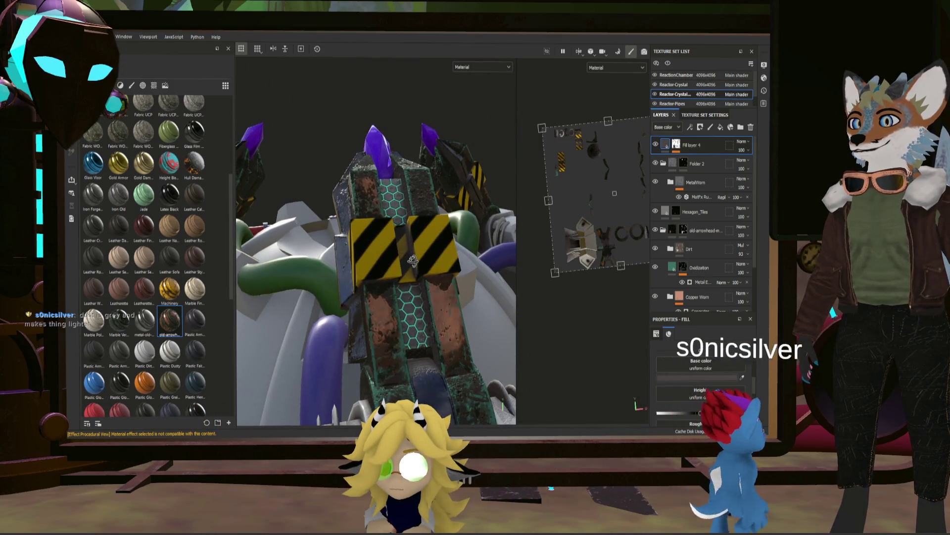
left_click_drag(411, 260, 422, 279, "alt")
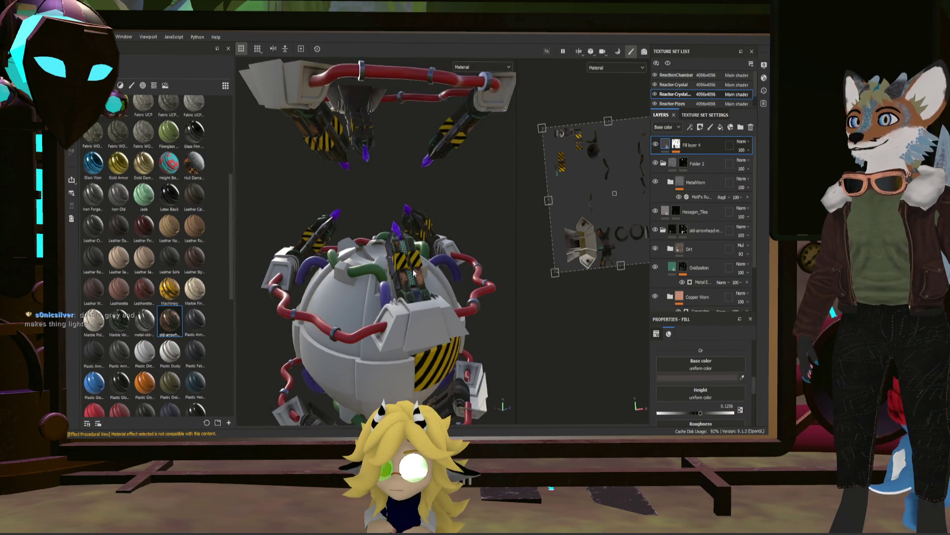
scroll(423, 279, "up", 3)
scroll(406, 262, "up", 2)
scroll(426, 258, "up", 2)
scroll(425, 259, "up", 1)
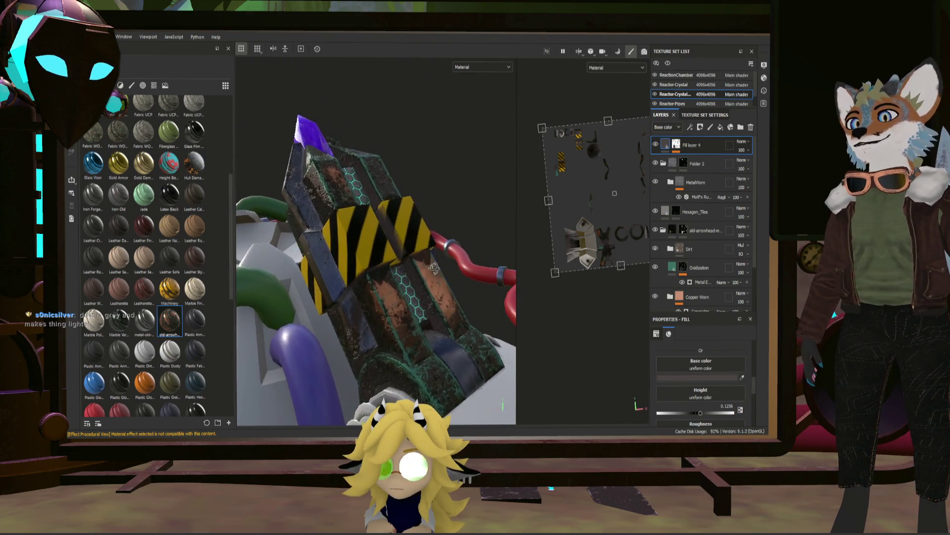
scroll(417, 257, "up", 3)
scroll(398, 248, "up", 3)
scroll(373, 259, "down", 3)
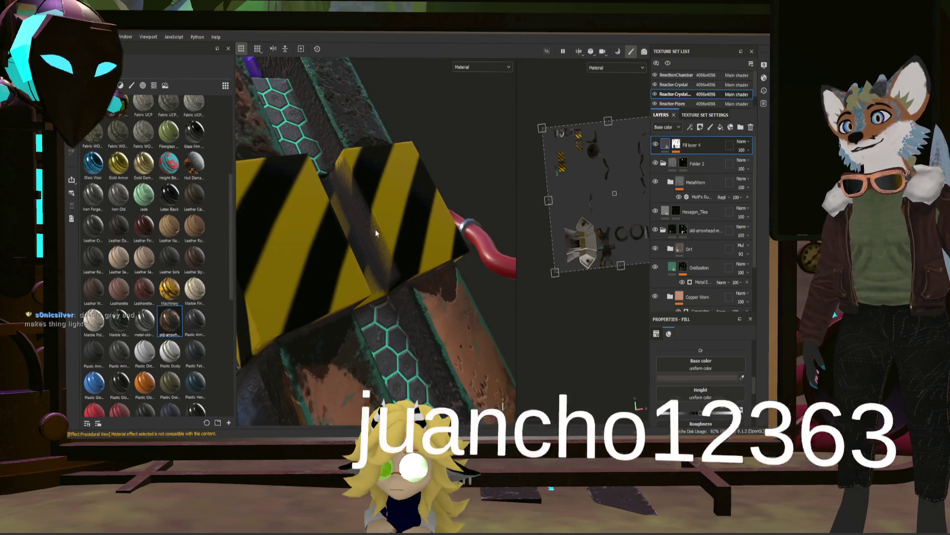
mouse_move(376, 230)
left_mouse_down("alt")
mouse_move(422, 302)
mouse_move(569, 257)
mouse_move(510, 250)
mouse_move(407, 297)
mouse_move(420, 294)
mouse_move(405, 319)
mouse_move(417, 335)
mouse_move(404, 323)
mouse_move(421, 289)
left_mouse_up("alt")
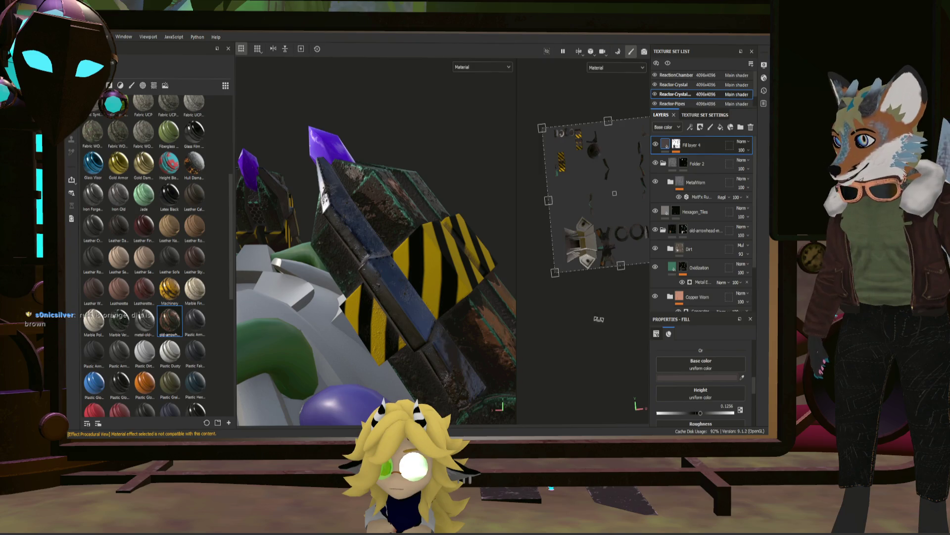
left_click(700, 179)
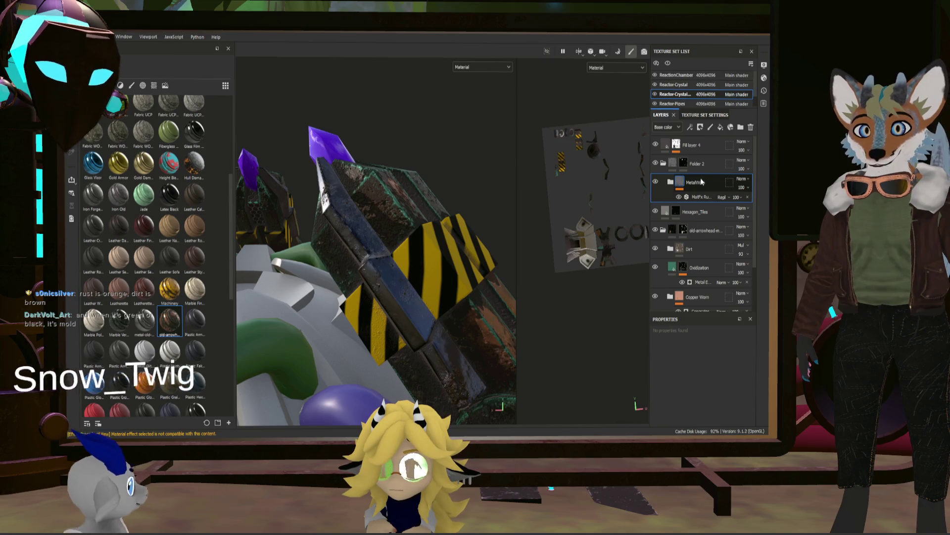
- Keep the MetalWorn folder name and add Fill layer 5 above it, covering the blade in white
double_click(703, 183)
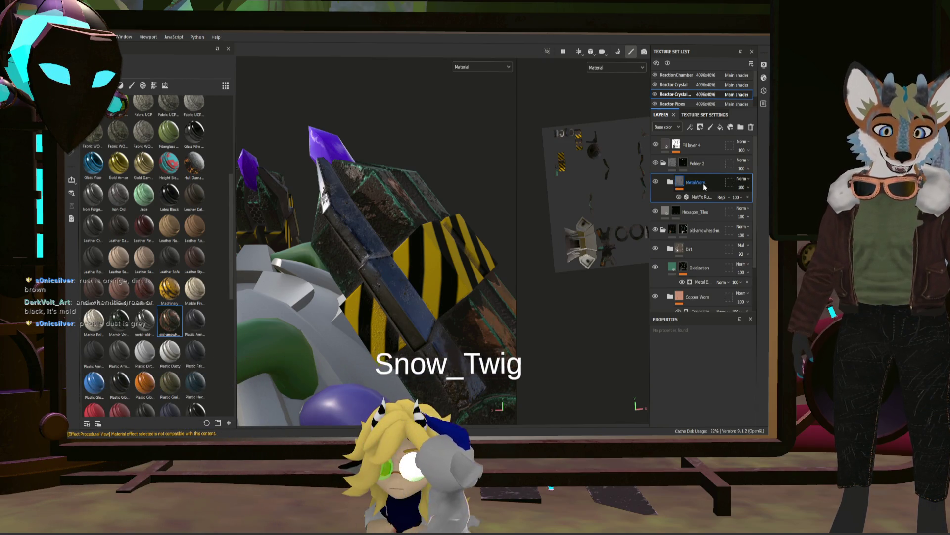
key("Return")
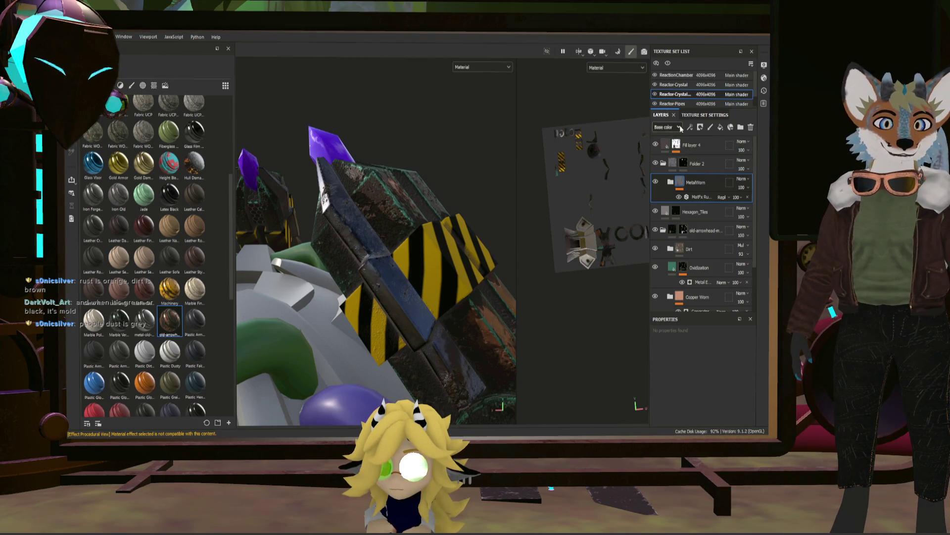
left_click(724, 128)
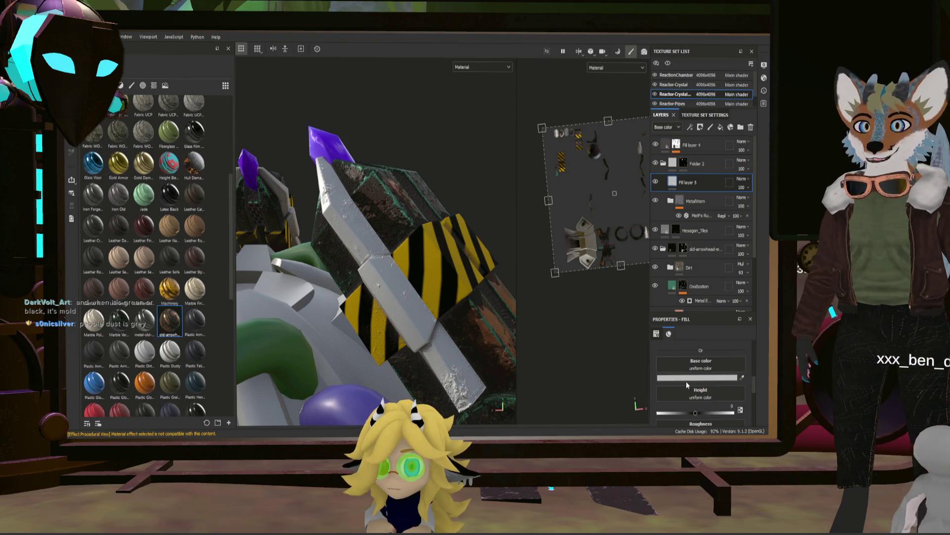
- Paste a dark brown base color onto Fill layer 5 and begin editing its mask
key("ctrl+v")
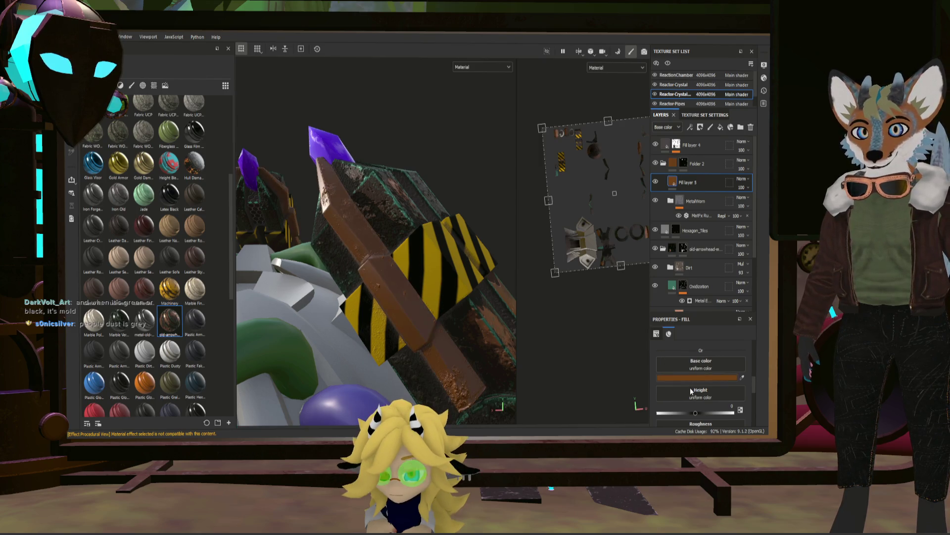
key("ctrl+v")
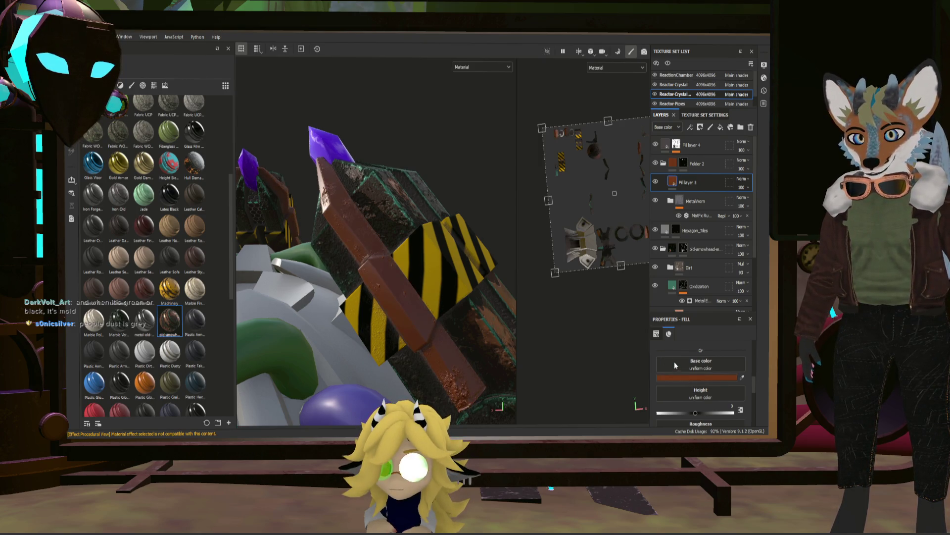
key("ctrl+v")
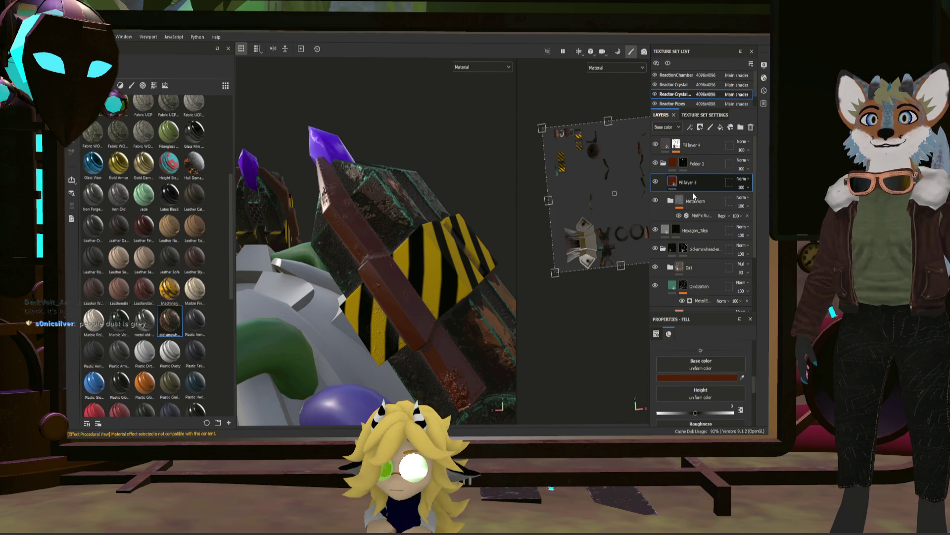
left_click(683, 181)
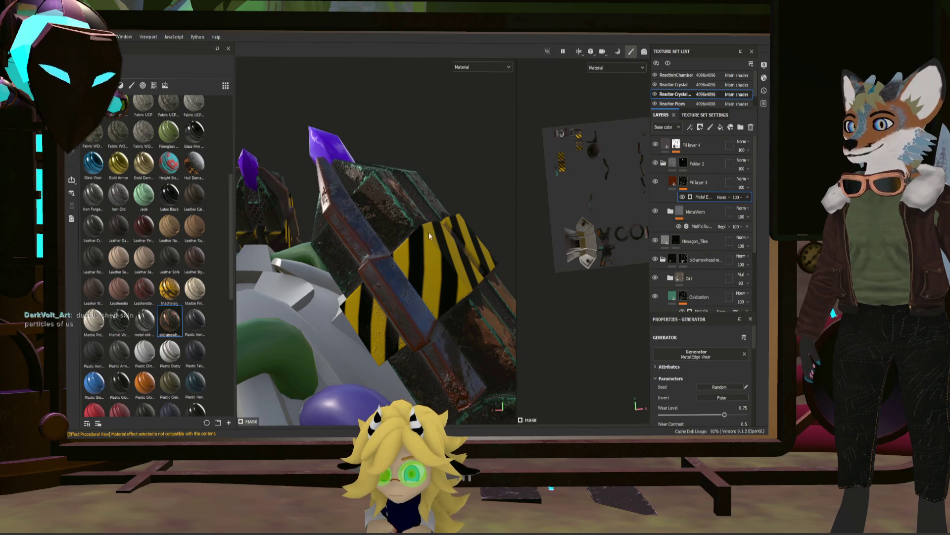
mouse_move(412, 227)
left_mouse_down("alt")
mouse_move(445, 232)
mouse_move(415, 247)
left_mouse_up("alt")
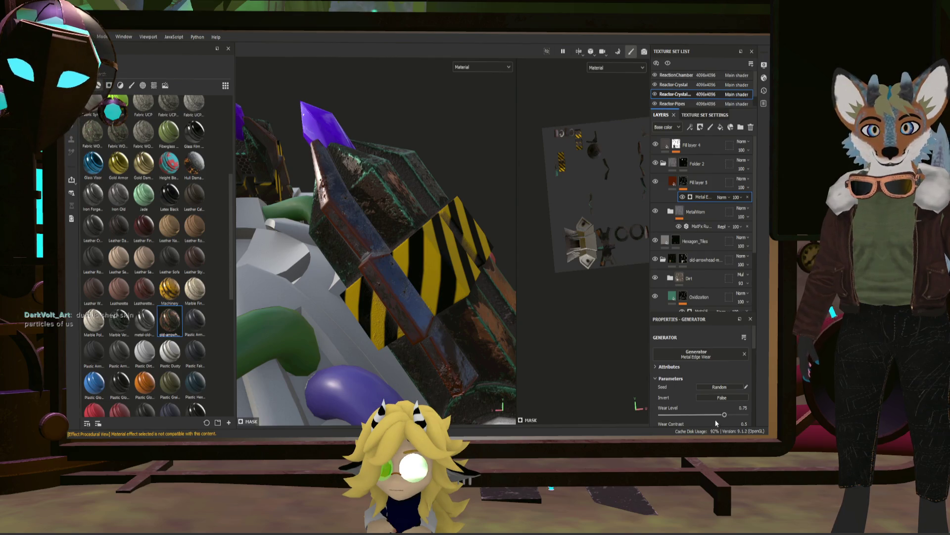
- Set the Metal Edge Wear generator's Wear Level to 0.42 and return to the fill's material settings
left_click_drag(707, 416, 689, 417)
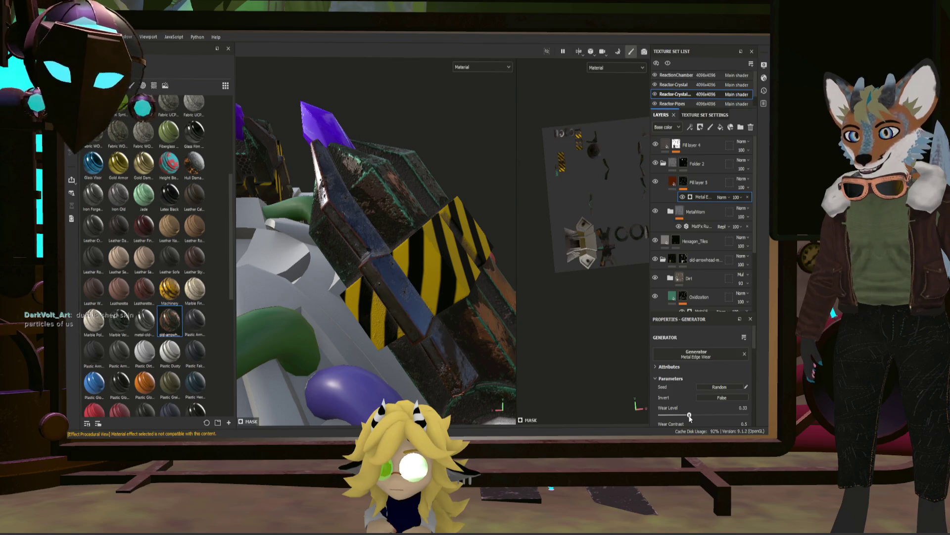
mouse_move(522, 339)
left_mouse_down("alt")
mouse_move(522, 265)
mouse_move(374, 274)
left_mouse_up("alt")
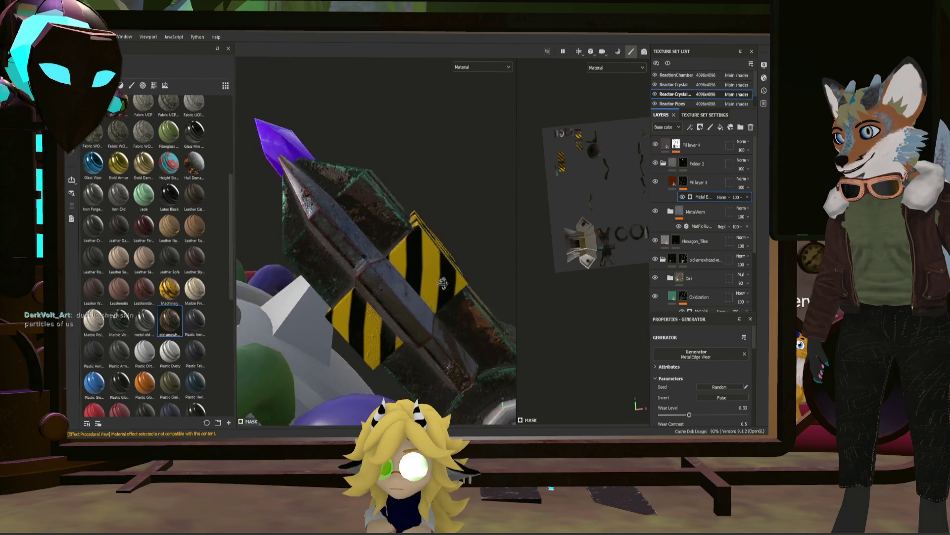
left_click_drag(374, 273, 404, 292, "alt")
left_click_drag(689, 415, 696, 415)
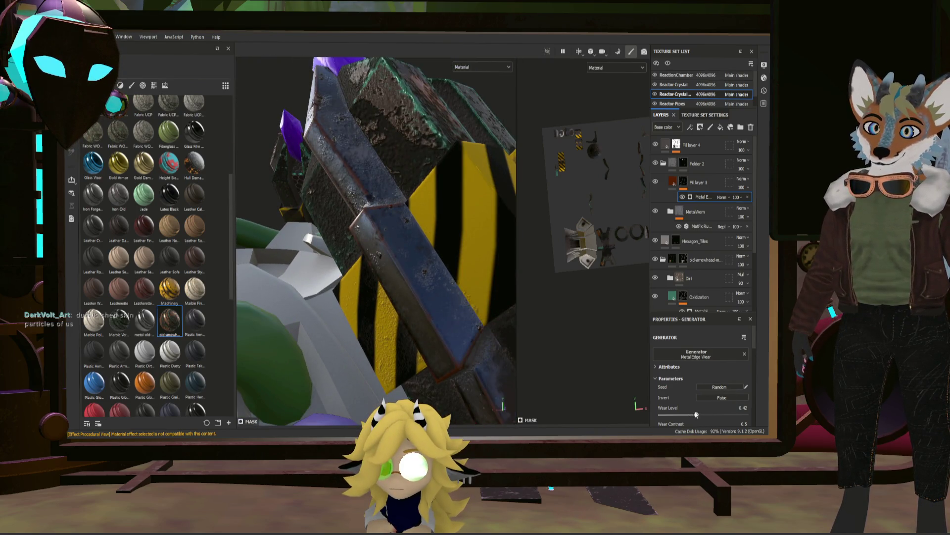
left_click(673, 180)
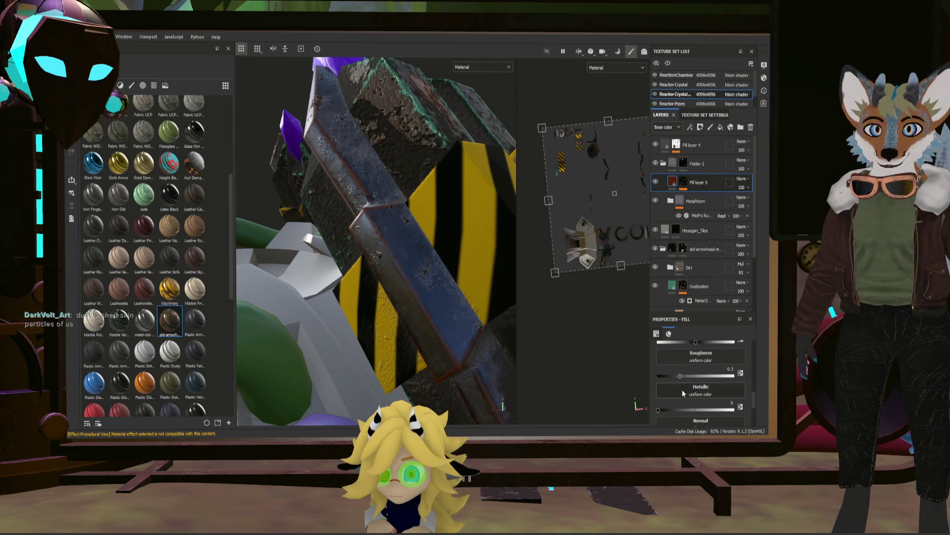
- Set the rust fill's Roughness to 1 and Metallic to about 0.4
left_click_drag(683, 376, 735, 375)
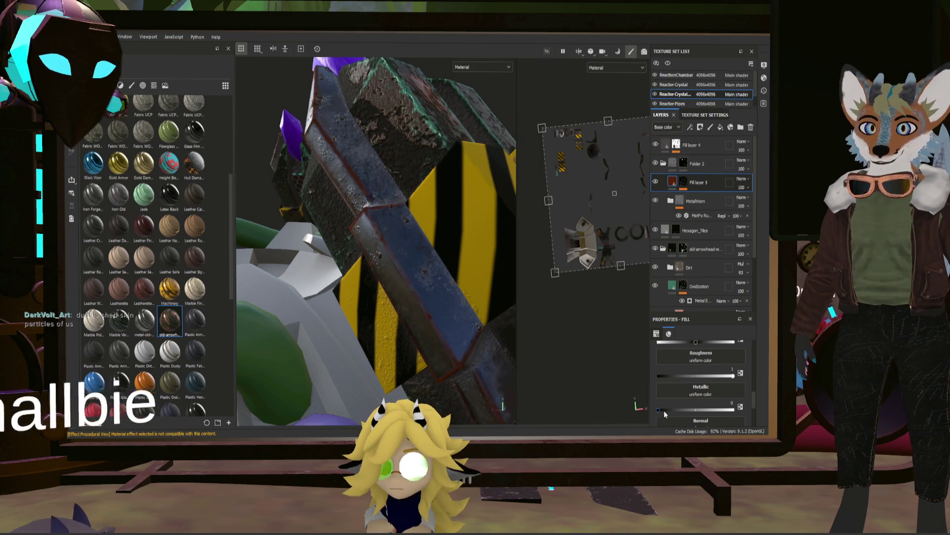
left_click_drag(661, 410, 700, 409)
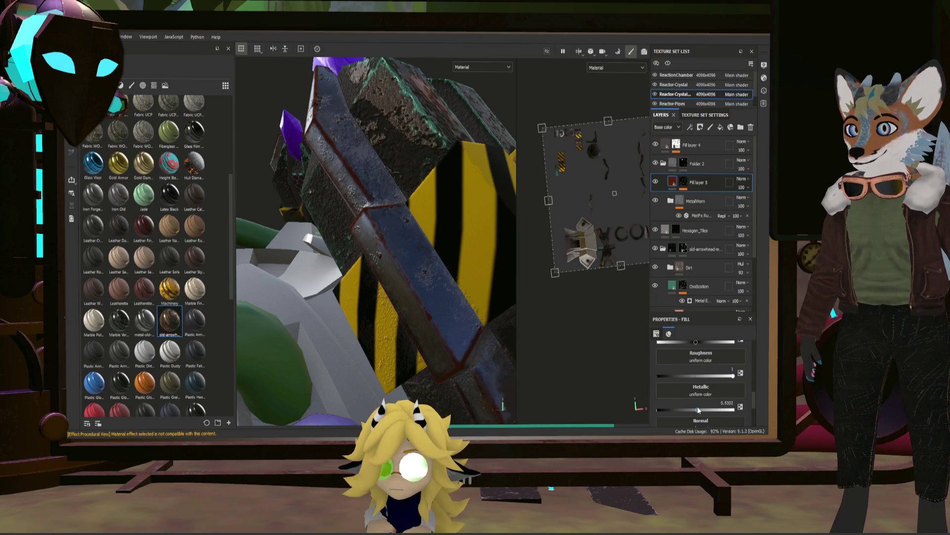
mouse_move(447, 303)
left_mouse_down("alt")
mouse_move(474, 336)
mouse_move(506, 349)
left_mouse_up("alt")
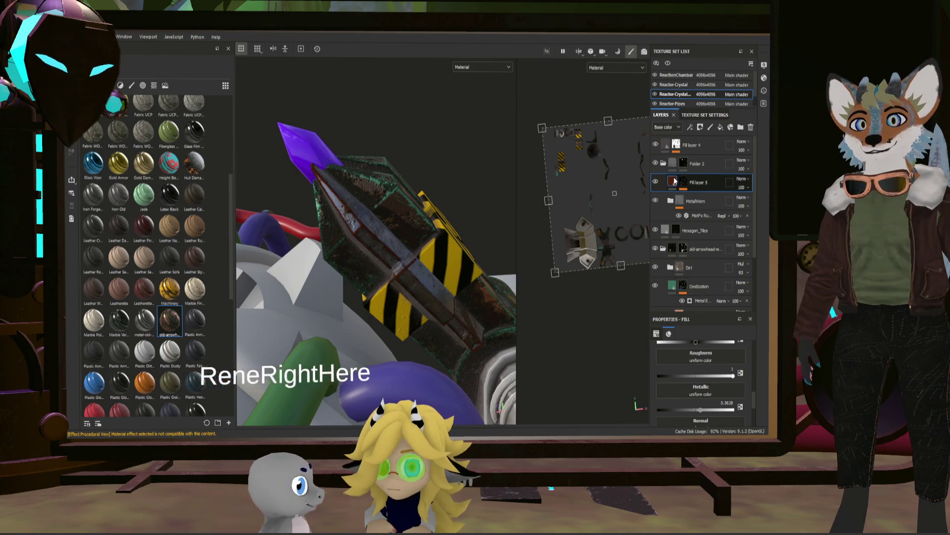
scroll(703, 338, "up", 3)
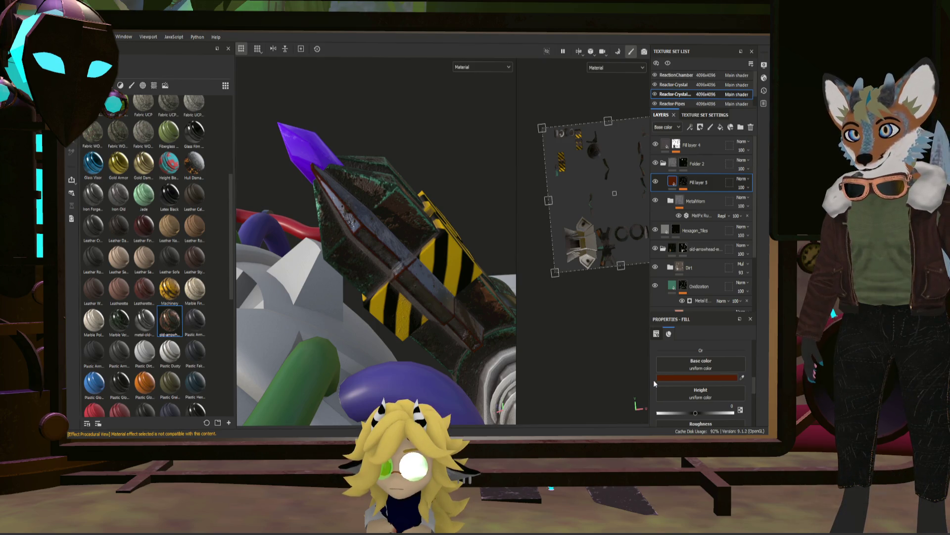
- Undo the base color back to a darker, muted reddish-brown
key("ctrl+z")
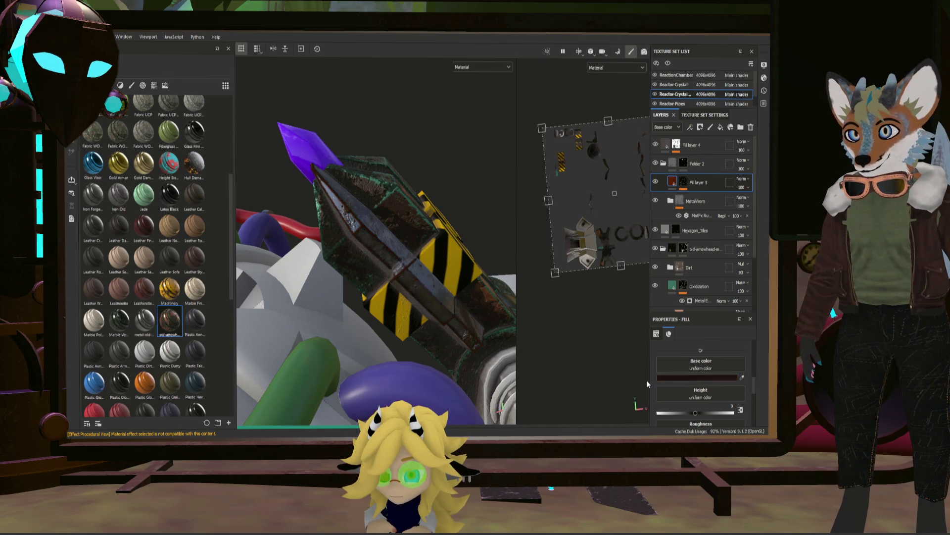
key("ctrl+z")
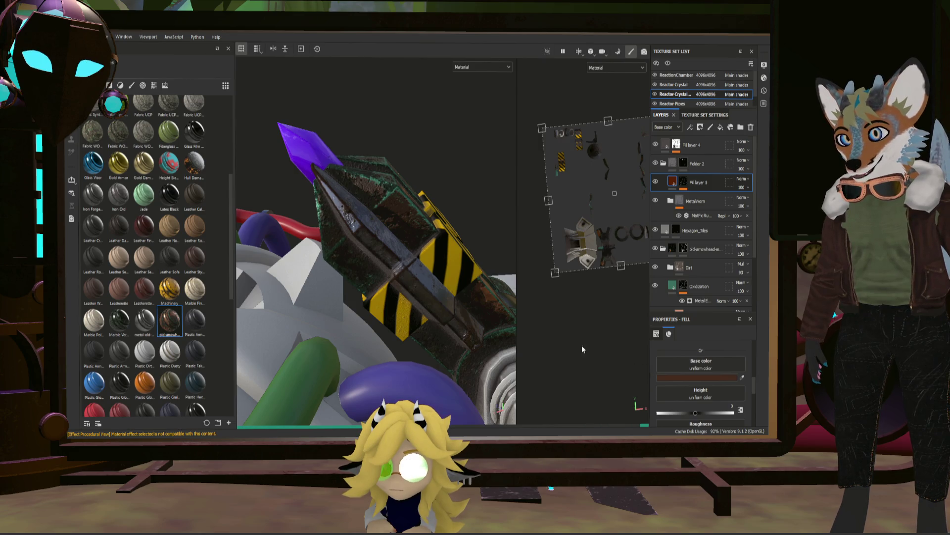
mouse_move(445, 291)
left_mouse_down("alt")
mouse_move(379, 277)
mouse_move(424, 282)
left_mouse_up("alt")
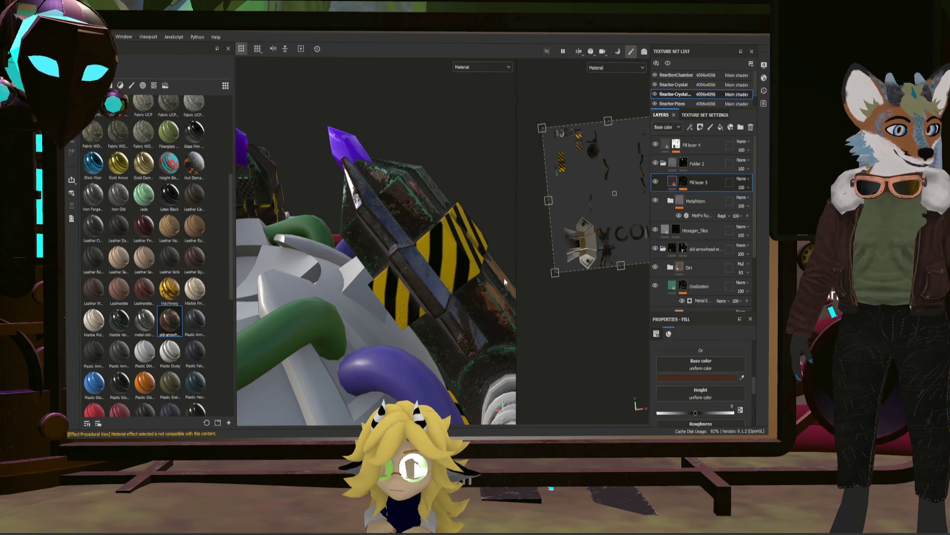
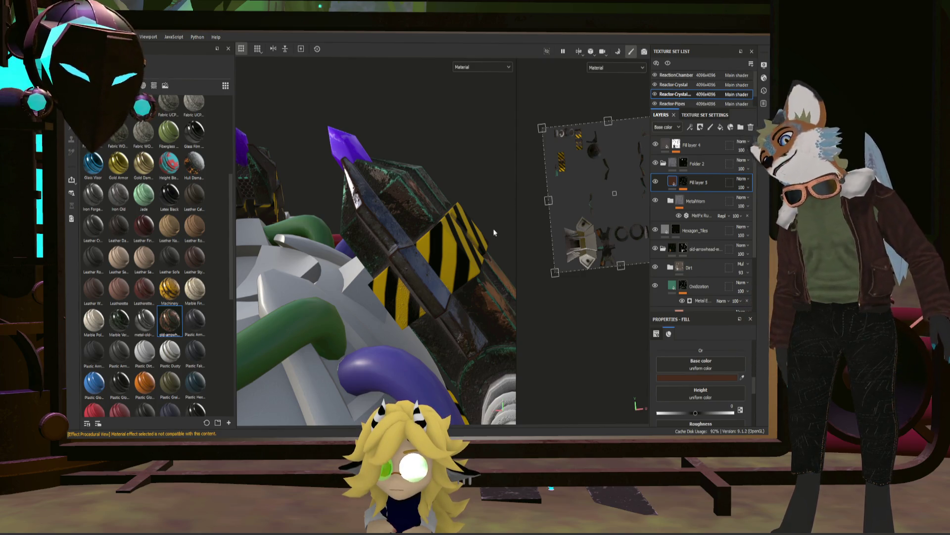
- Save the project and drop the Hull Damage smart material above Fill layer 4
mouse_move(498, 247)
left_mouse_down("alt")
mouse_move(454, 285)
mouse_move(422, 240)
mouse_move(370, 236)
mouse_move(405, 249)
mouse_move(381, 226)
left_mouse_up("alt")
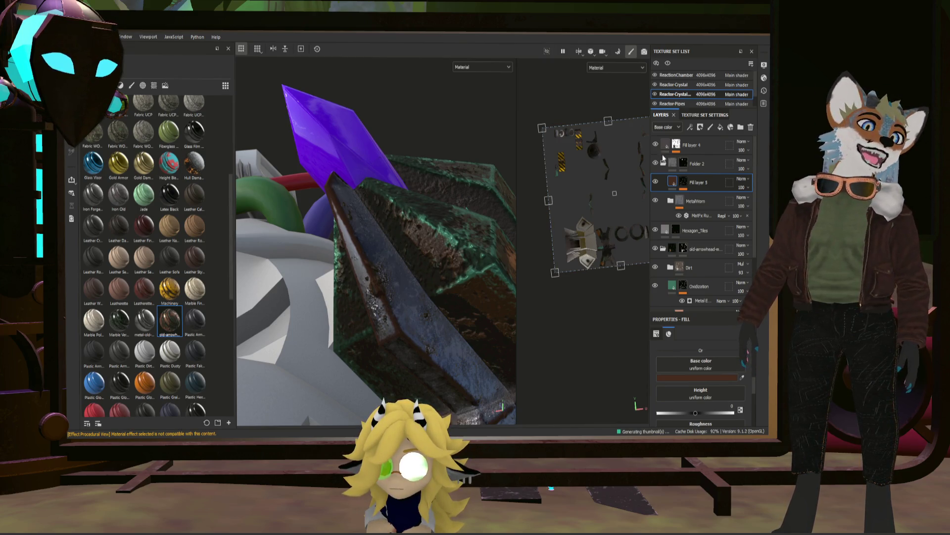
left_click(717, 146)
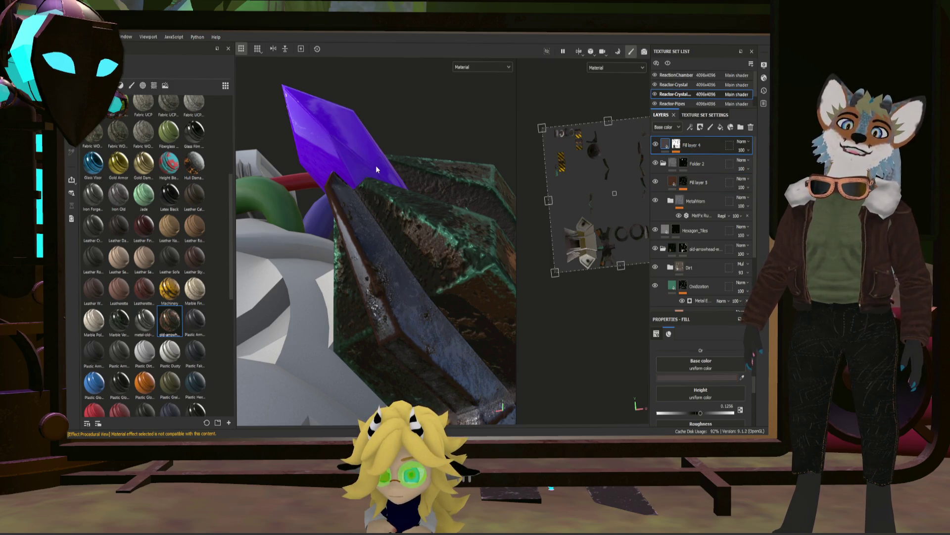
key("ctrl+s")
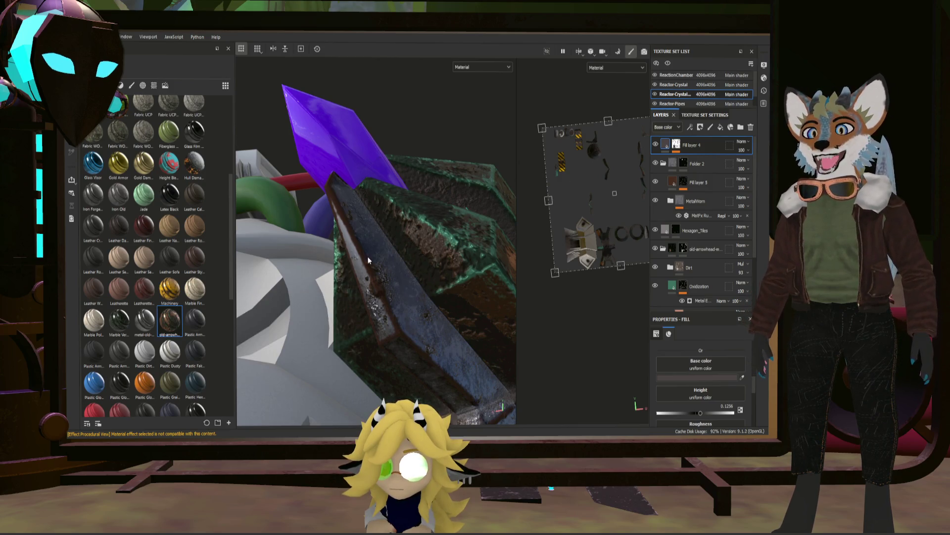
left_click_drag(195, 162, 658, 140)
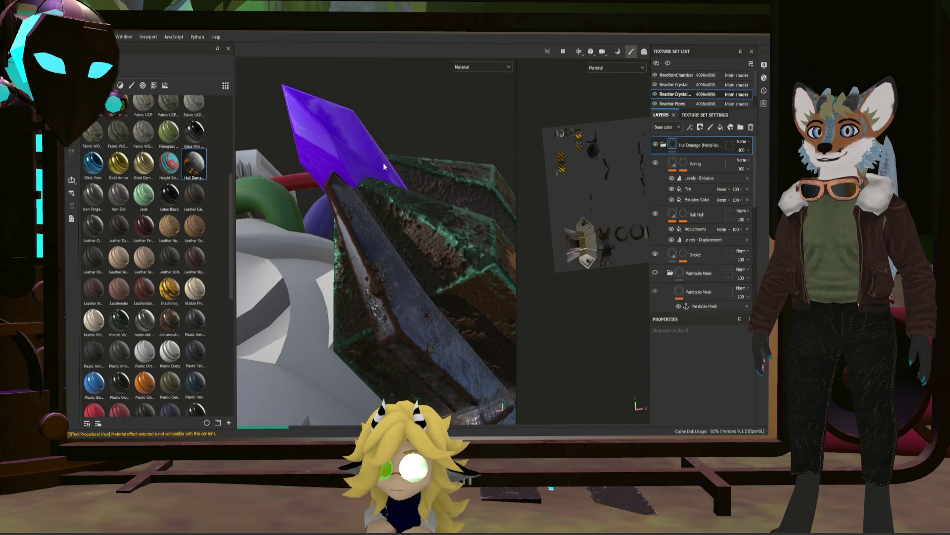
scroll(421, 174, "down", 2)
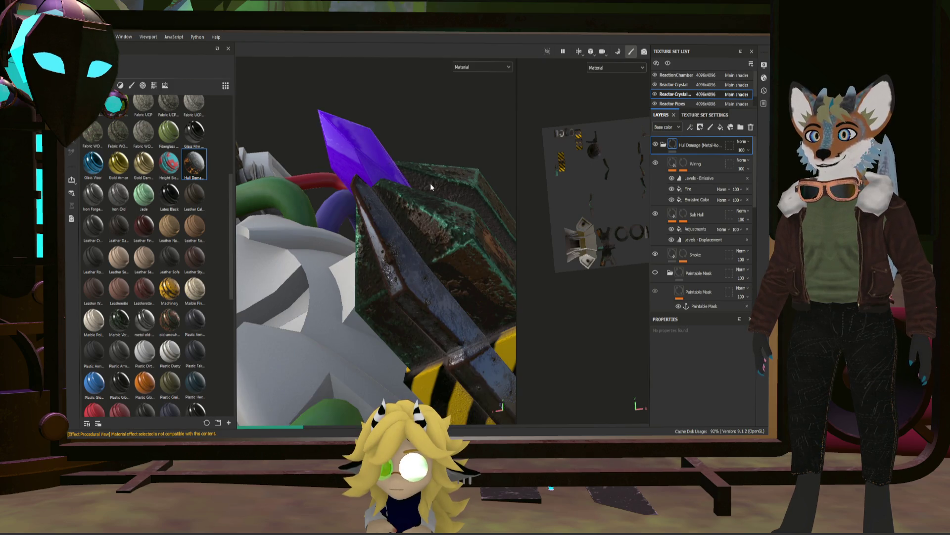
scroll(435, 182, "down", 2)
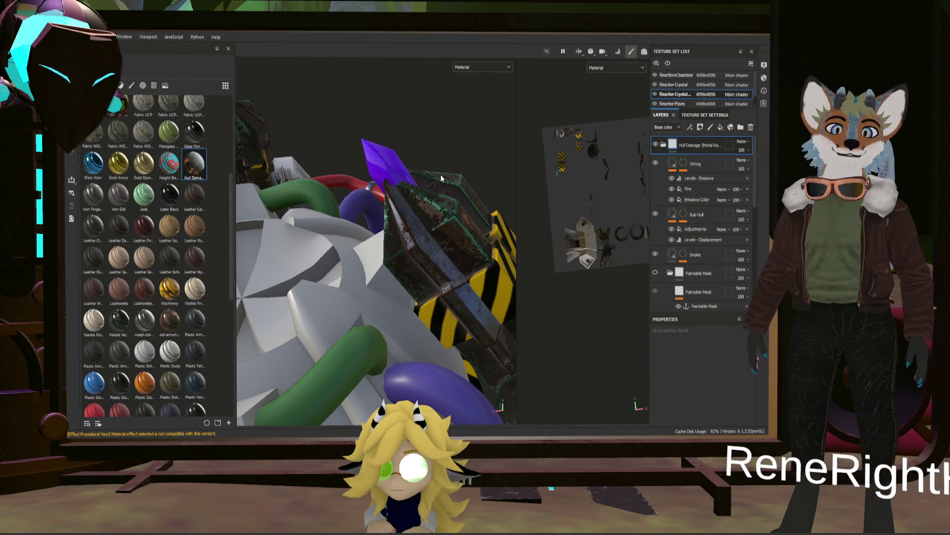
scroll(440, 174, "up", 3)
- Orbit in closer around the hull piece to inspect the Hull Damage result
mouse_move(435, 183)
left_mouse_down("alt")
mouse_move(451, 187)
mouse_move(415, 186)
mouse_move(350, 151)
mouse_move(272, 153)
mouse_move(441, 201)
mouse_move(473, 177)
mouse_move(470, 198)
left_mouse_up("alt")
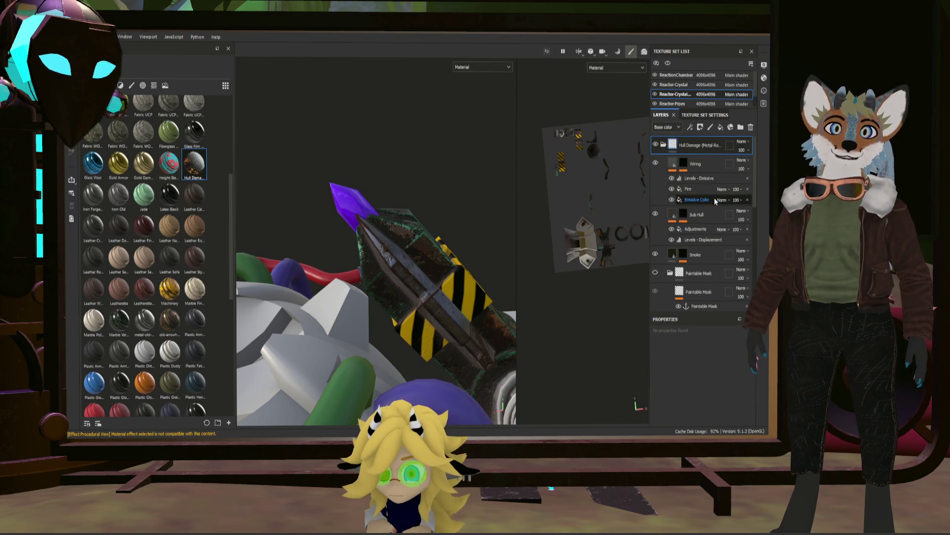
- Rescale the Fire layer's fill projection, then return to the Wiring group's Emissive Color fill
left_click(697, 199)
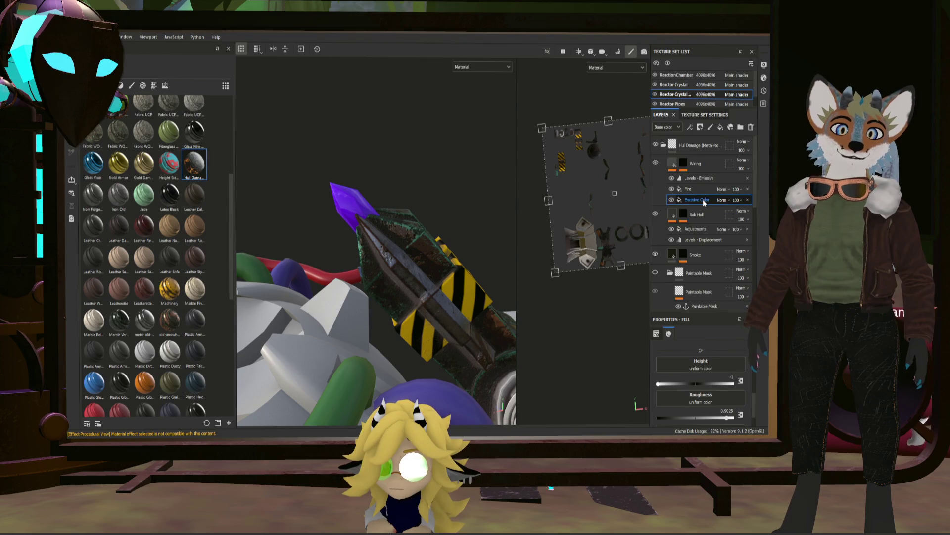
scroll(722, 359, "up", 2)
left_click(691, 188)
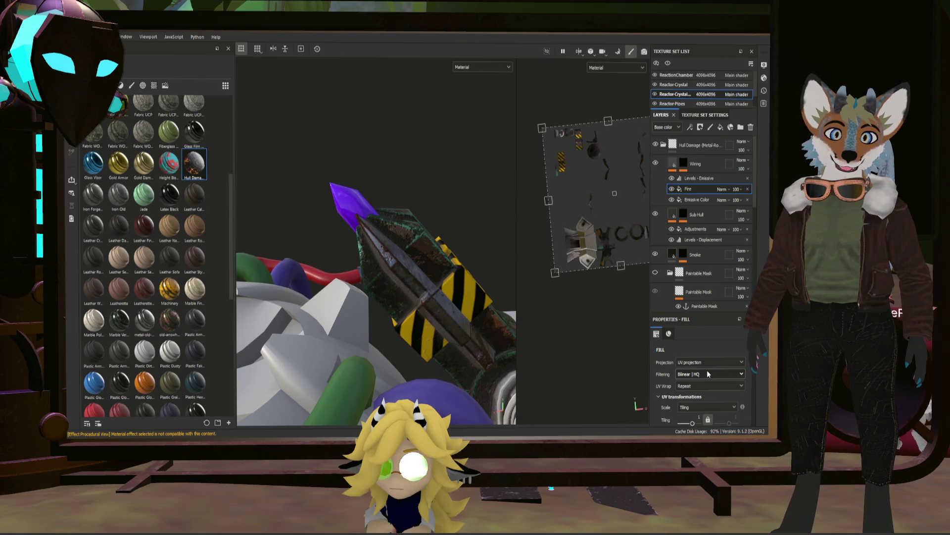
left_click_drag(538, 124, 532, 143)
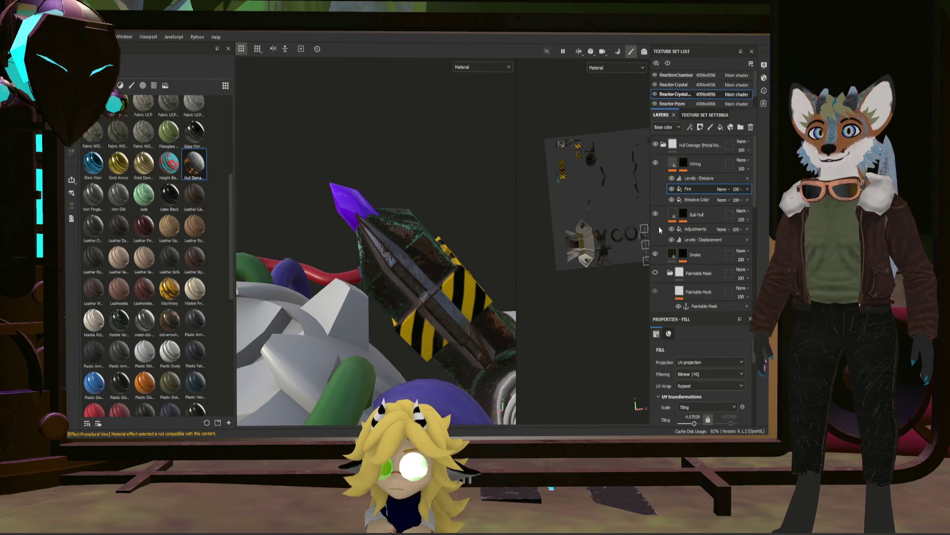
left_click(690, 146)
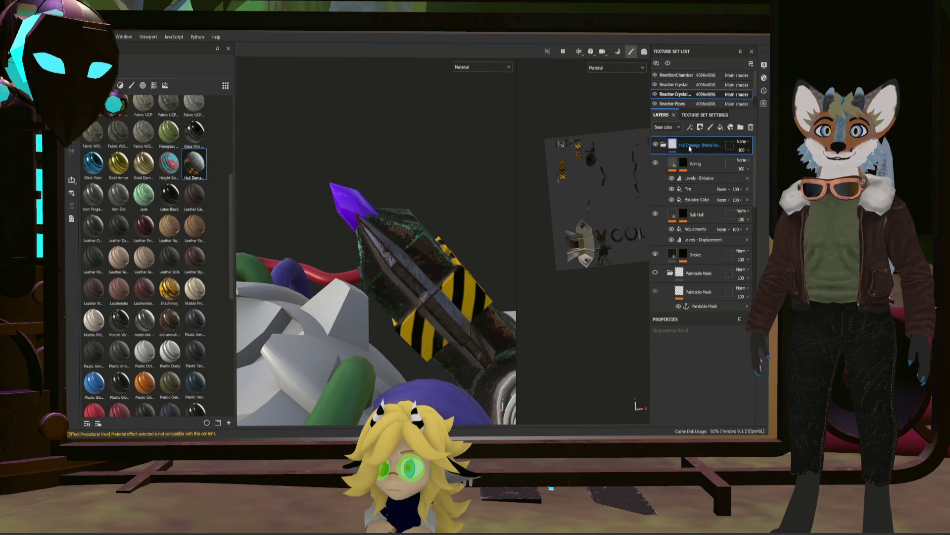
left_click(702, 165)
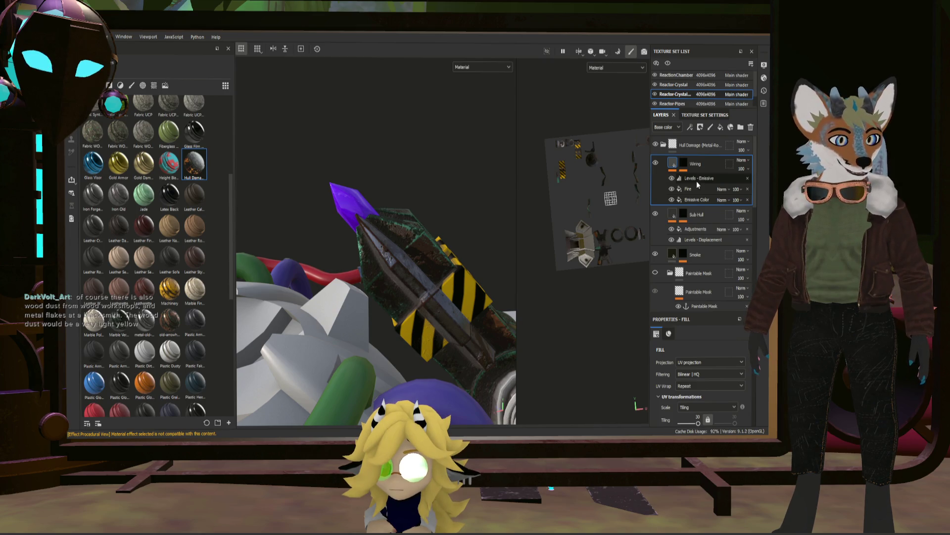
left_click(704, 199)
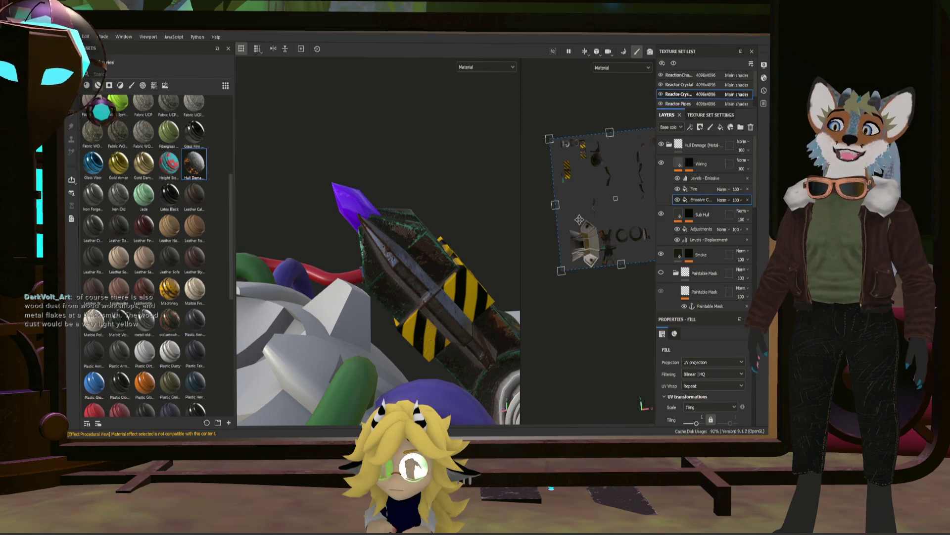
scroll(580, 220, "up", 5)
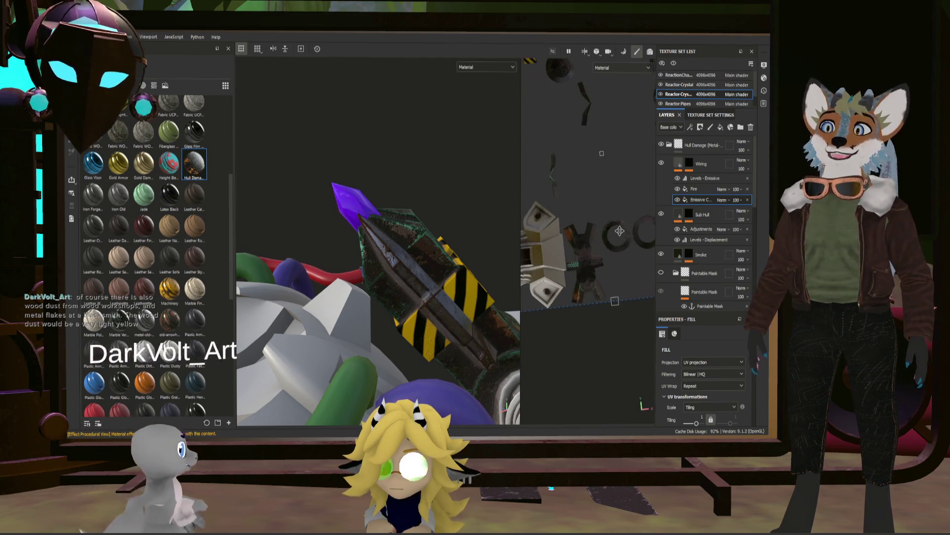
scroll(617, 233, "up", 3)
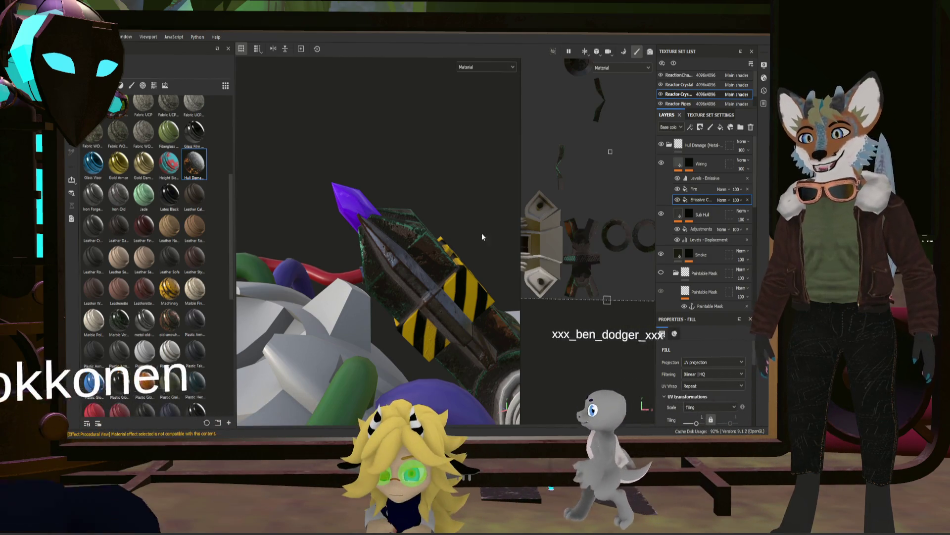
scroll(414, 219, "down", 2)
- Collapse the Hull Damage group so the layers beneath it show
left_click_drag(414, 218, 551, 253, "alt")
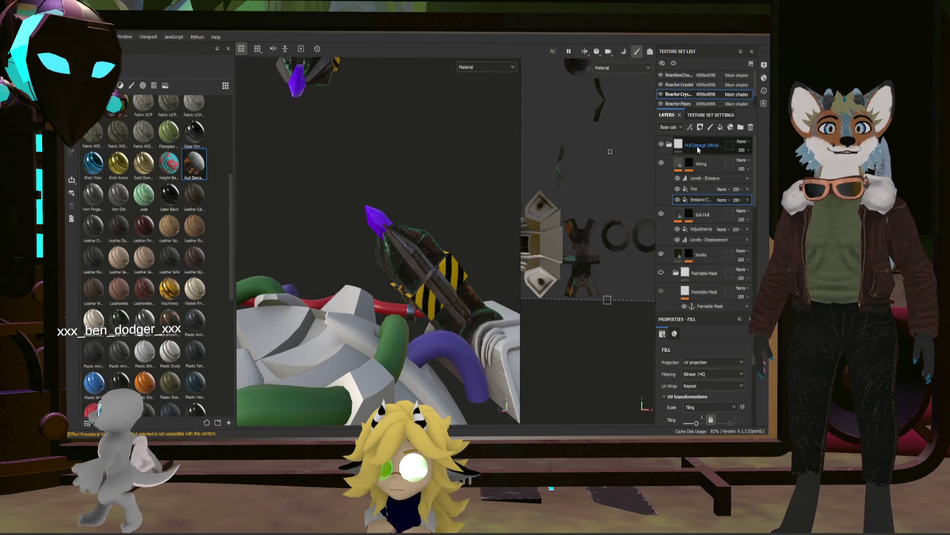
left_click(698, 147)
left_click(671, 146)
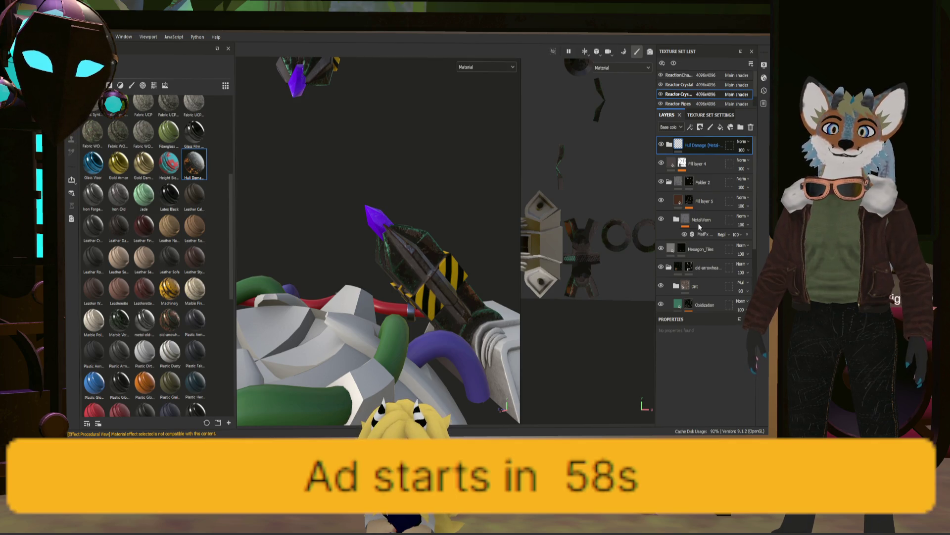
- Delete the Hull Damage group and inspect the crystal holder's weathered metal up close
key("Delete")
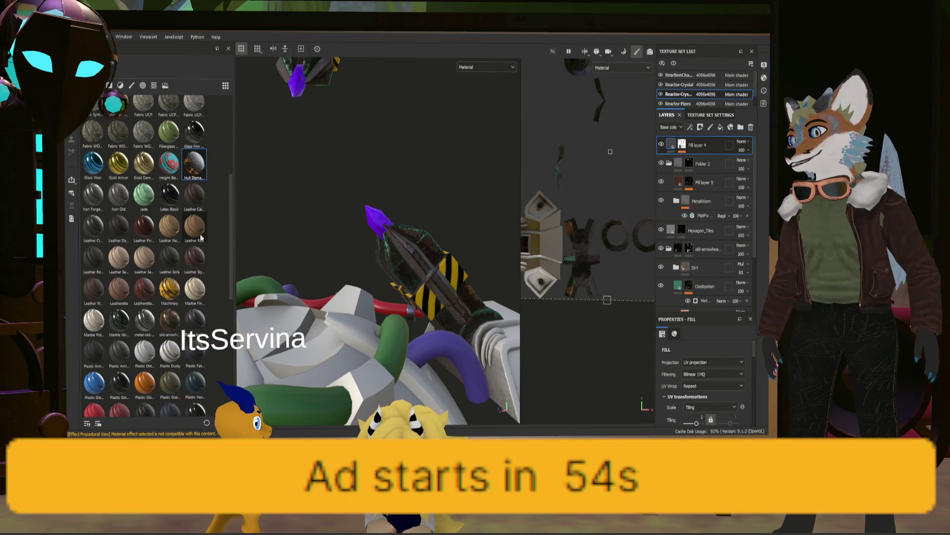
scroll(200, 238, "down", 2)
scroll(201, 238, "down", 2)
scroll(202, 240, "down", 2)
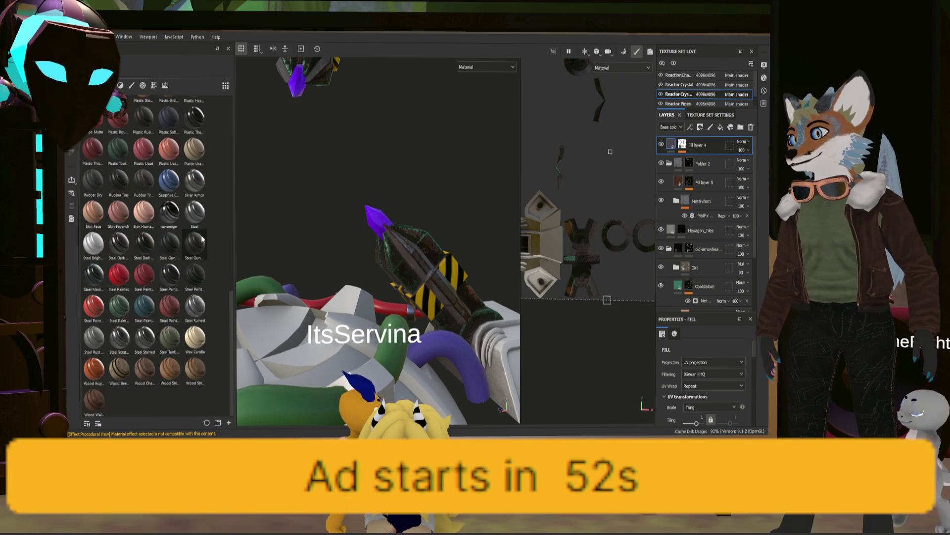
scroll(202, 240, "up", 3)
scroll(203, 238, "up", 3)
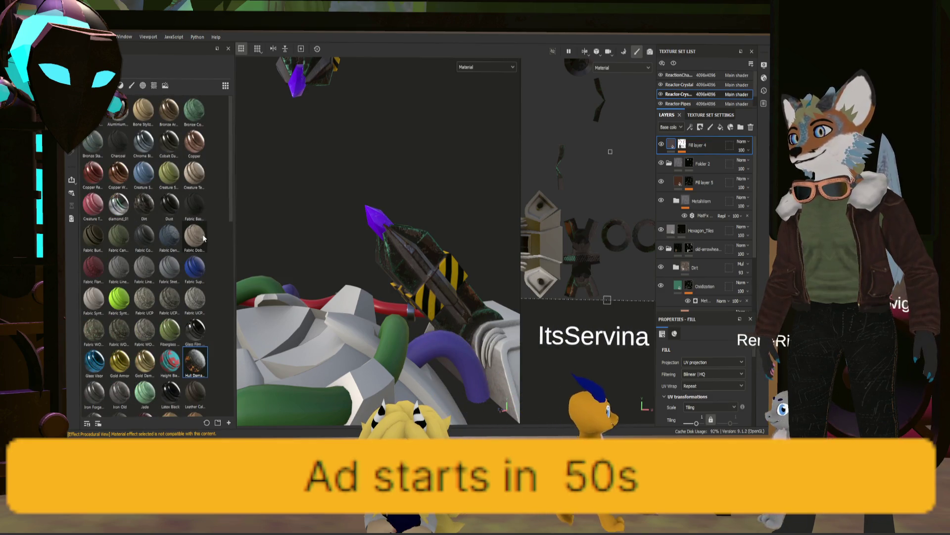
scroll(389, 219, "up", 2)
scroll(383, 220, "up", 2)
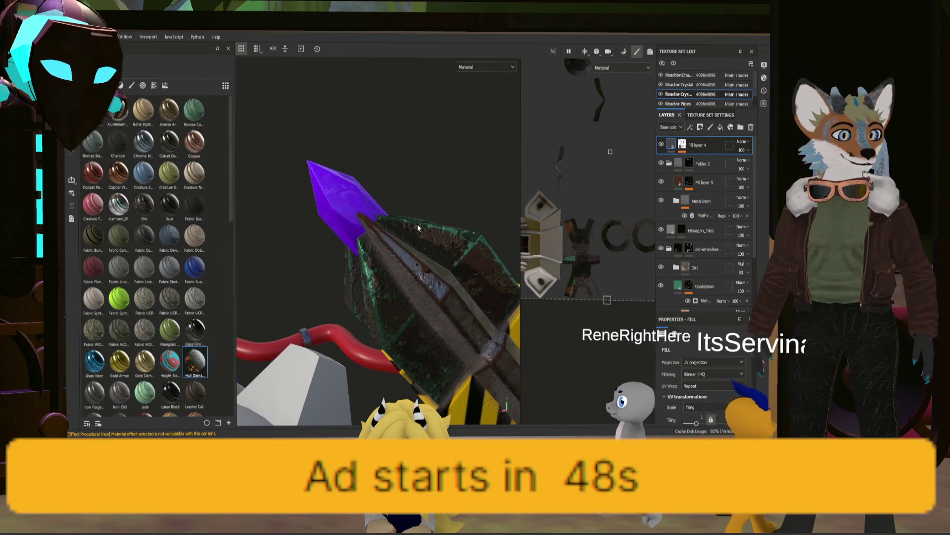
left_click_drag(417, 225, 425, 241, "alt")
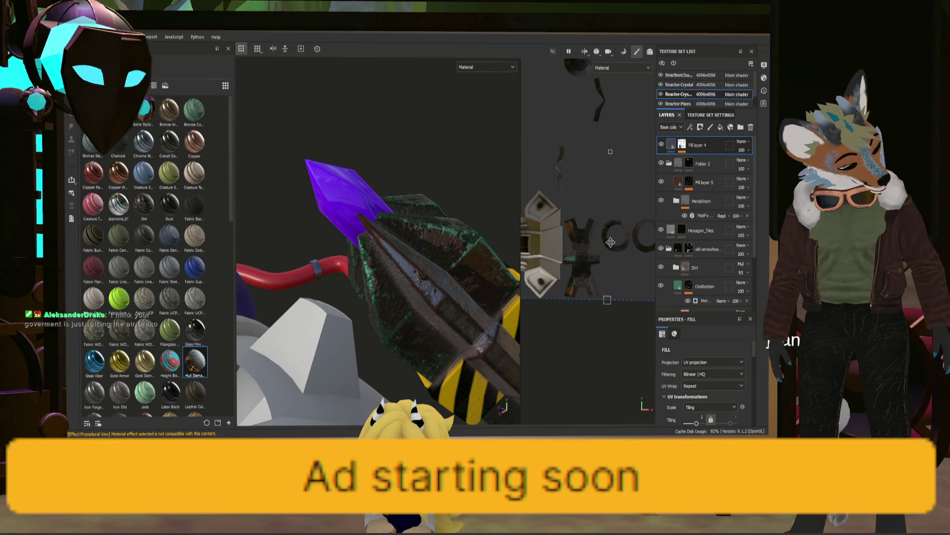
mouse_move(513, 223)
left_mouse_down("alt")
mouse_move(474, 235)
mouse_move(467, 256)
mouse_move(436, 269)
mouse_move(453, 267)
mouse_move(446, 283)
left_mouse_up("alt")
scroll(444, 265, "up", 5)
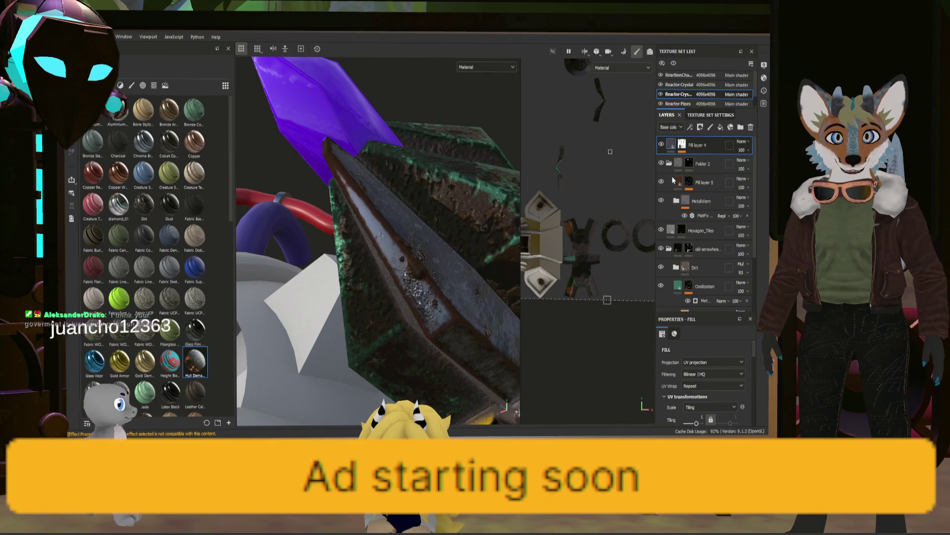
- Rename Fill layer 5 to Edgerust and select its mask
double_click(705, 181)
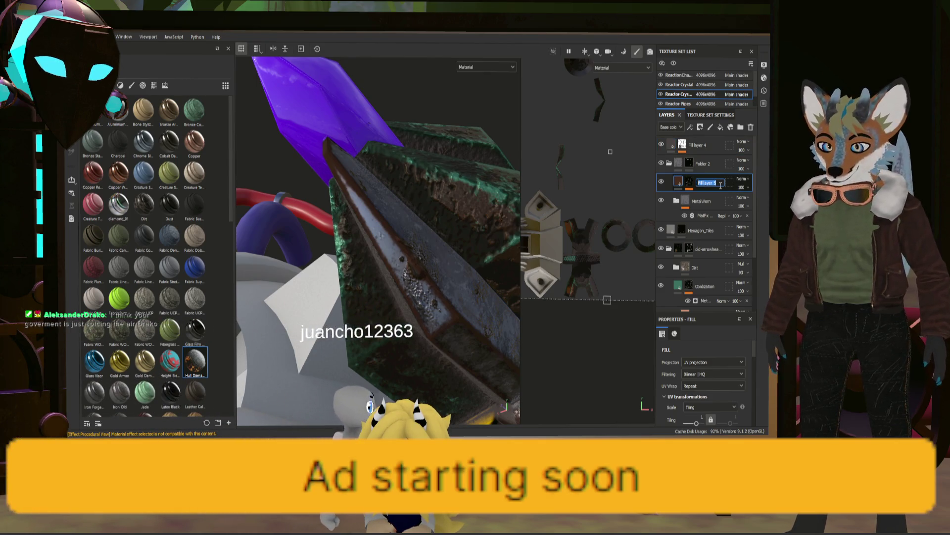
type("BEdger")
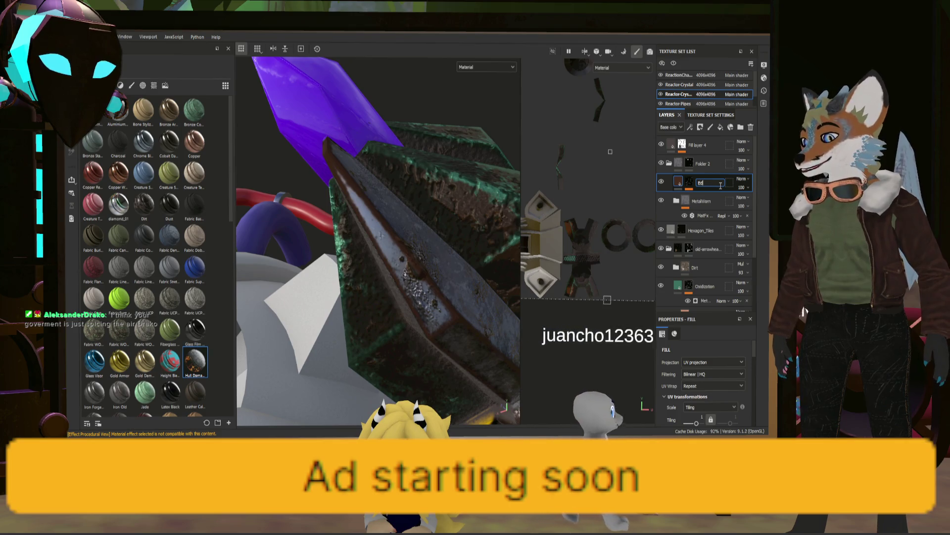
type("ust")
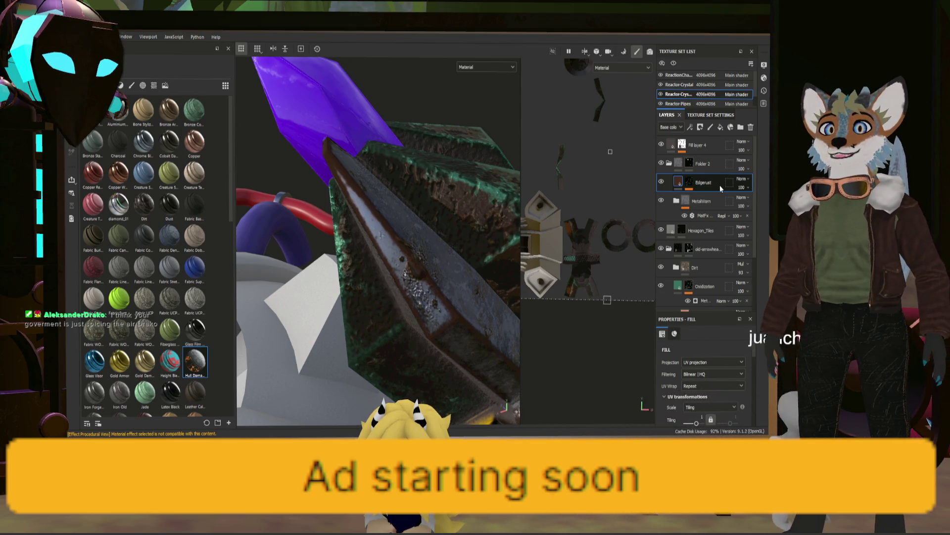
key("Return")
left_click(686, 183)
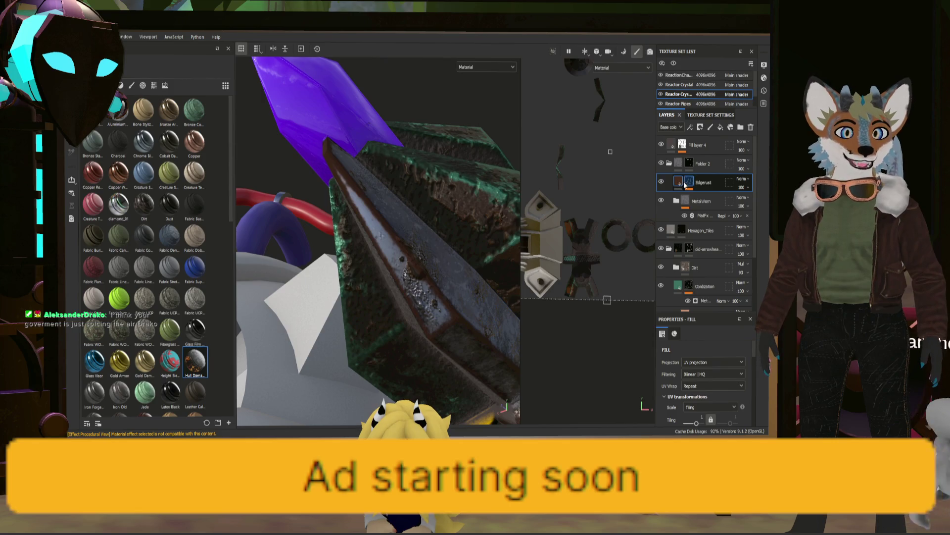
scroll(706, 391, "down", 3)
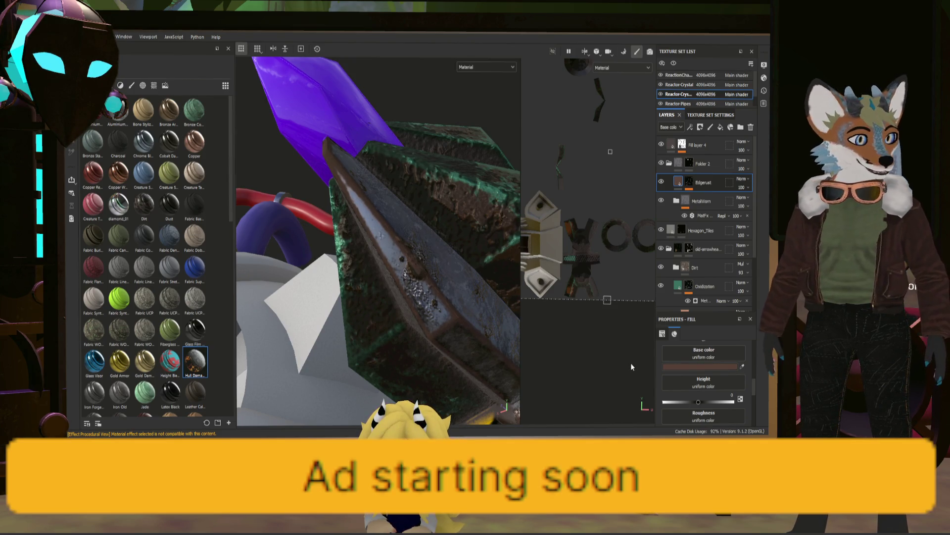
mouse_move(434, 302)
left_mouse_down("alt")
mouse_move(454, 306)
mouse_move(400, 206)
mouse_move(539, 262)
left_mouse_up("alt")
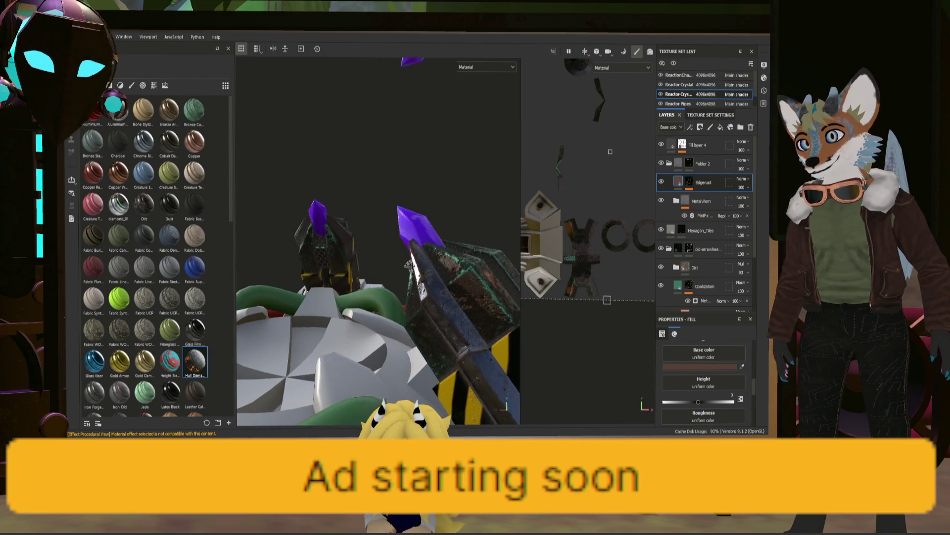
left_click_drag(539, 262, 443, 280, "alt")
left_click_drag(447, 281, 406, 264, "alt")
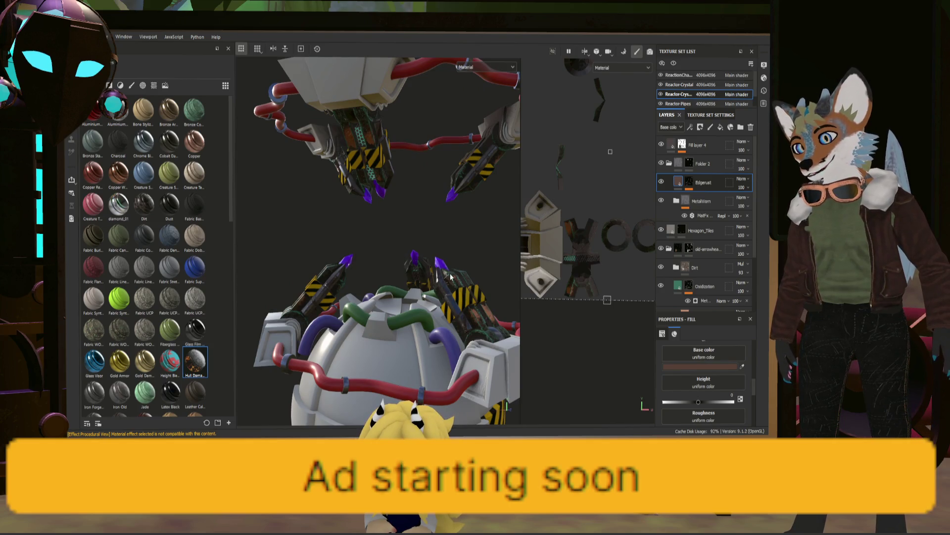
scroll(450, 276, "up", 5)
scroll(450, 270, "up", 3)
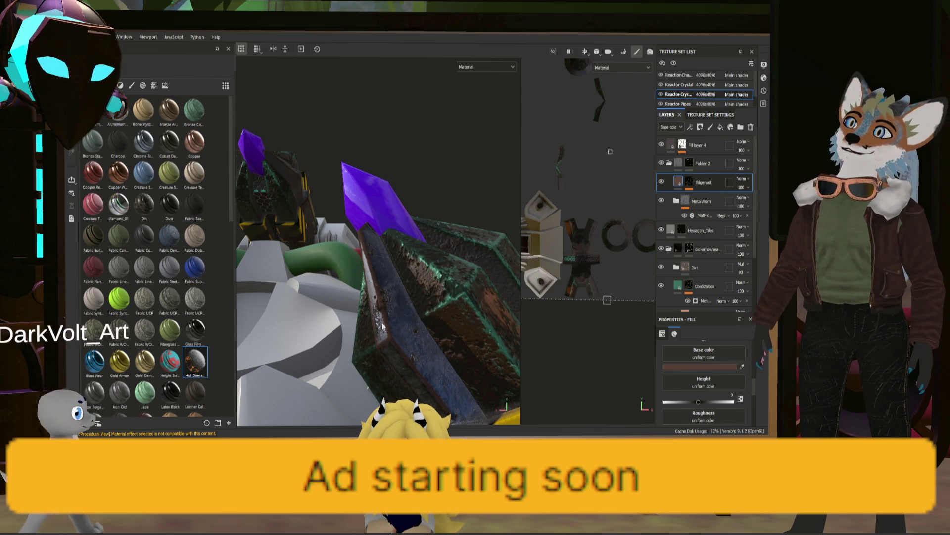
scroll(433, 306, "down", 2)
scroll(442, 299, "down", 2)
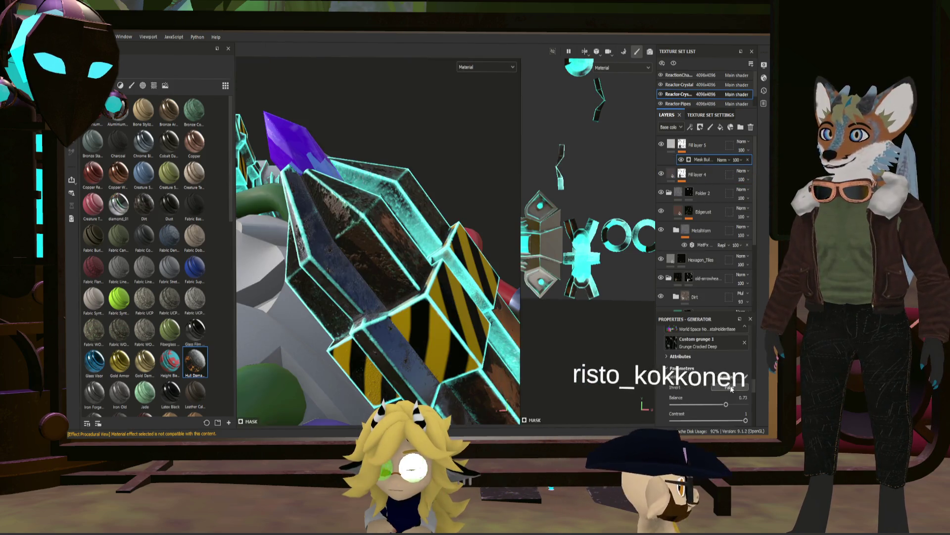
- Set the Mask Builder generator's Invert to False and enlarge the layers and properties area
left_click(732, 388)
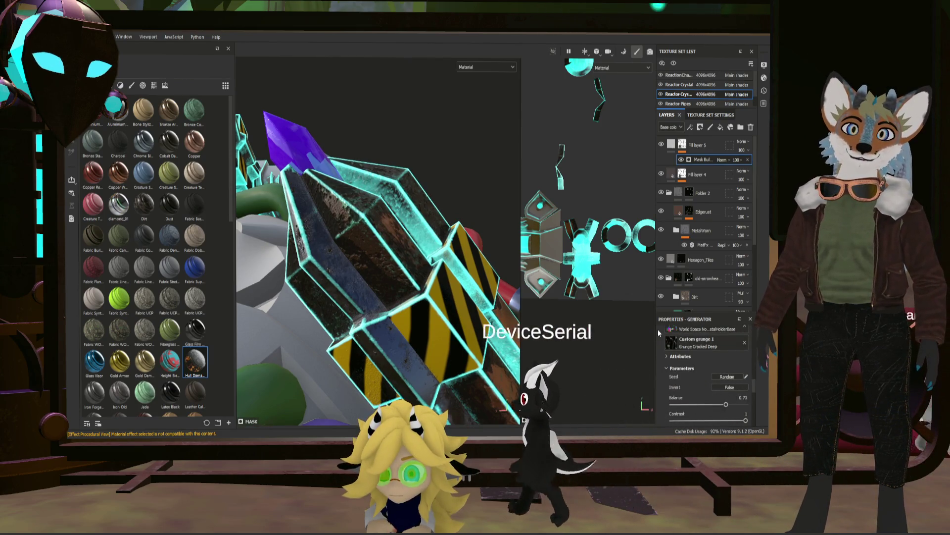
left_click_drag(654, 331, 530, 330)
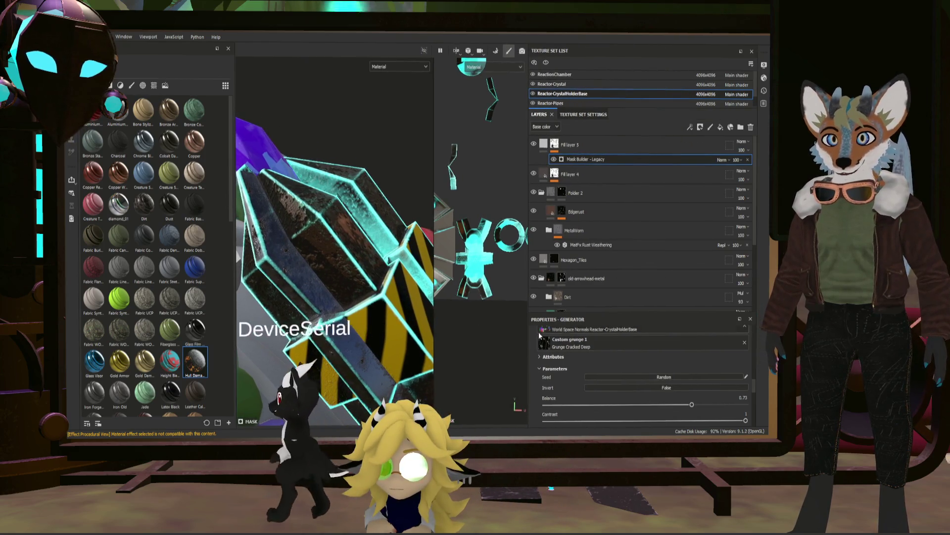
mouse_move(666, 314)
left_mouse_down()
mouse_move(665, 176)
mouse_move(660, 212)
left_mouse_up()
mouse_move(428, 251)
left_mouse_down("alt")
mouse_move(342, 265)
mouse_move(364, 258)
left_mouse_up("alt")
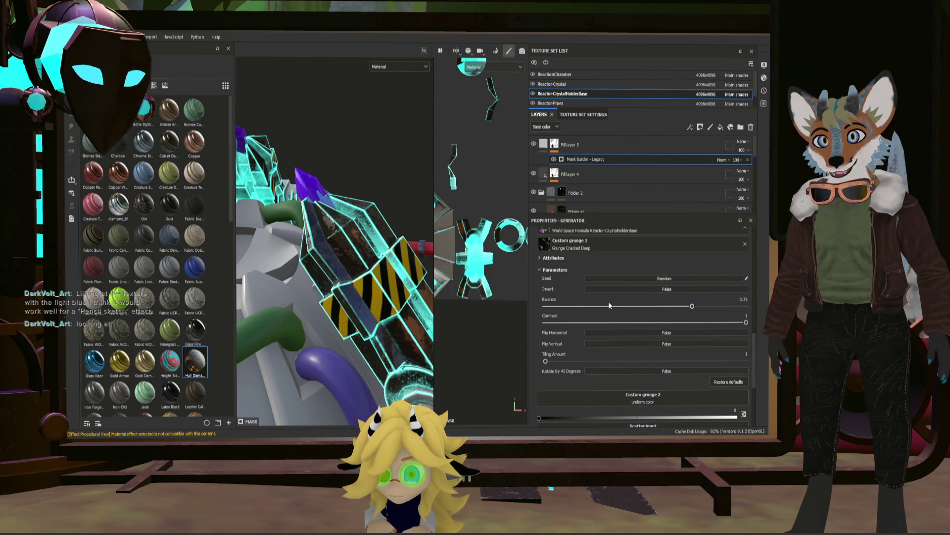
scroll(609, 305, "down", 2)
scroll(609, 304, "down", 2)
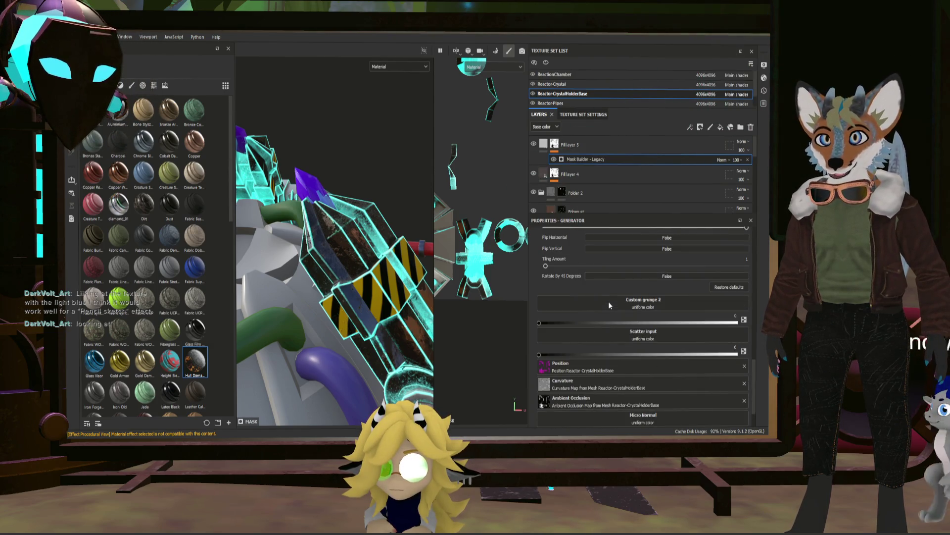
scroll(608, 301, "up", 5)
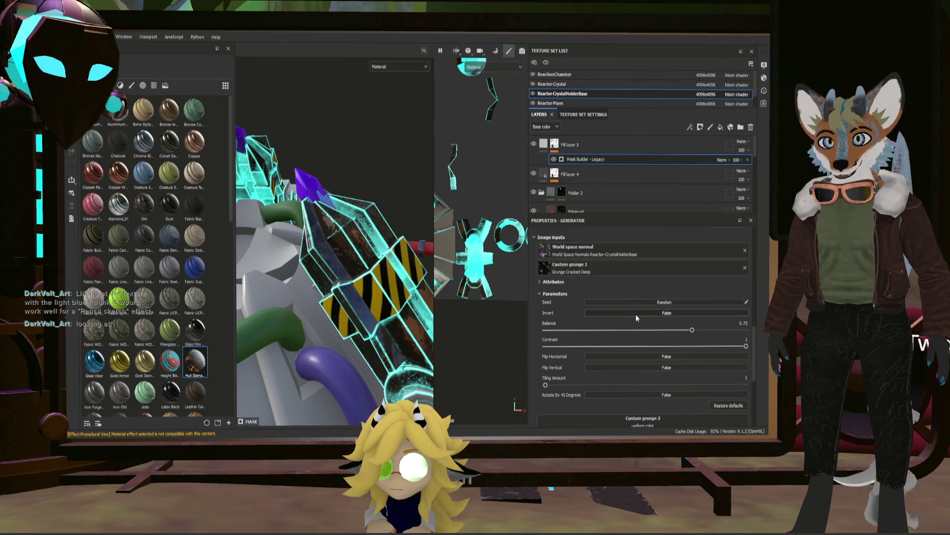
scroll(681, 330, "down", 3)
scroll(681, 330, "down", 2)
scroll(679, 333, "up", 5)
scroll(662, 319, "up", 3)
scroll(654, 316, "up", 2)
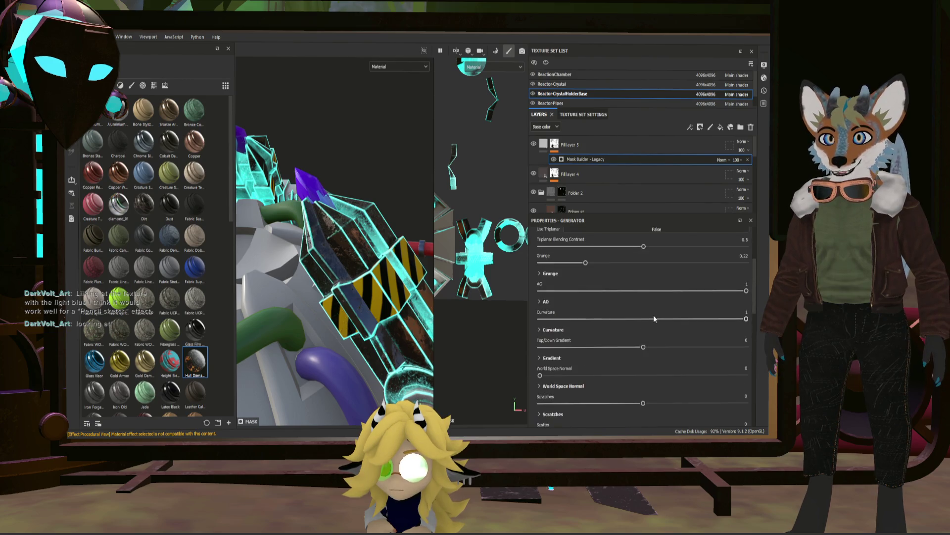
scroll(650, 313, "up", 3)
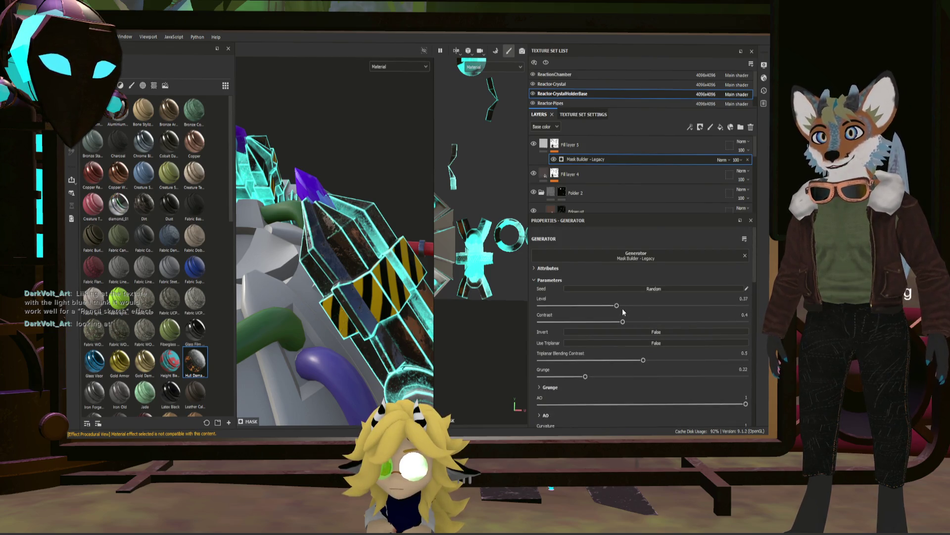
- Set the mask Level near 0.28, raise Contrast and Grunge, and Top/Down Gradient to -1
left_click_drag(616, 305, 530, 303)
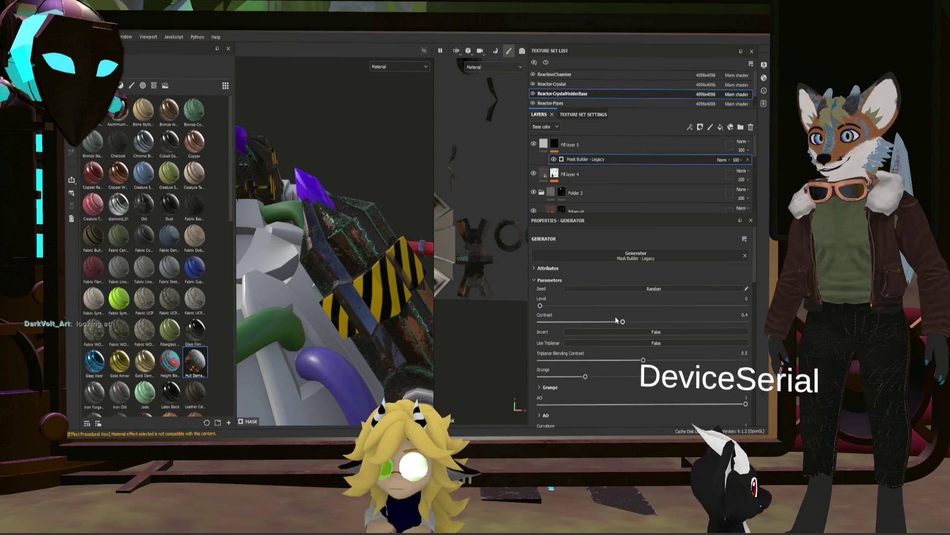
mouse_move(586, 305)
left_mouse_down()
mouse_move(598, 306)
mouse_move(575, 322)
mouse_move(705, 321)
left_mouse_up()
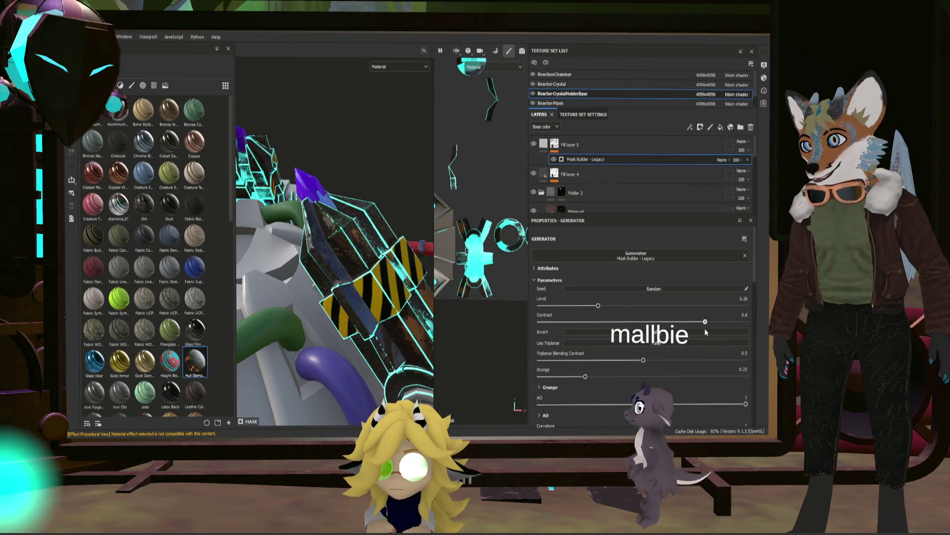
left_click_drag(706, 332, 747, 324)
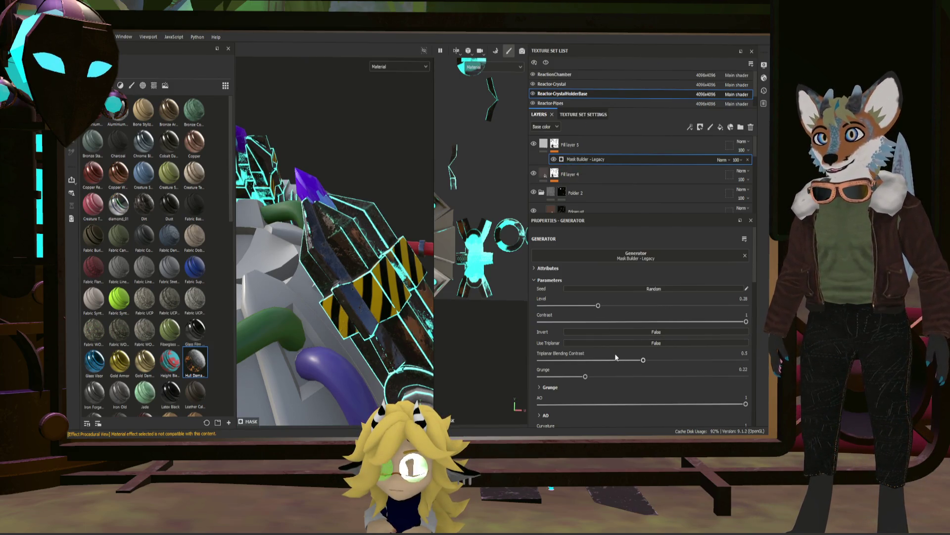
left_click_drag(691, 377, 704, 380)
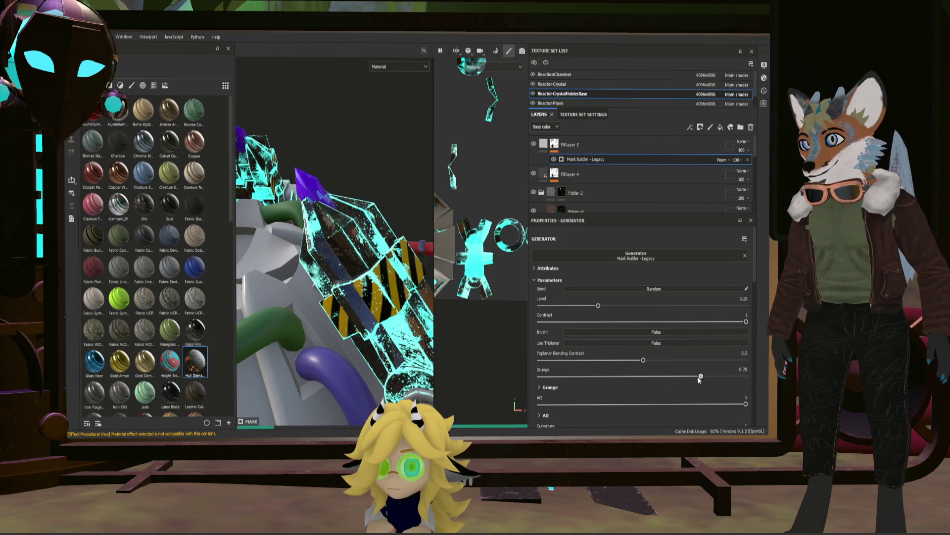
left_click_drag(690, 377, 688, 377)
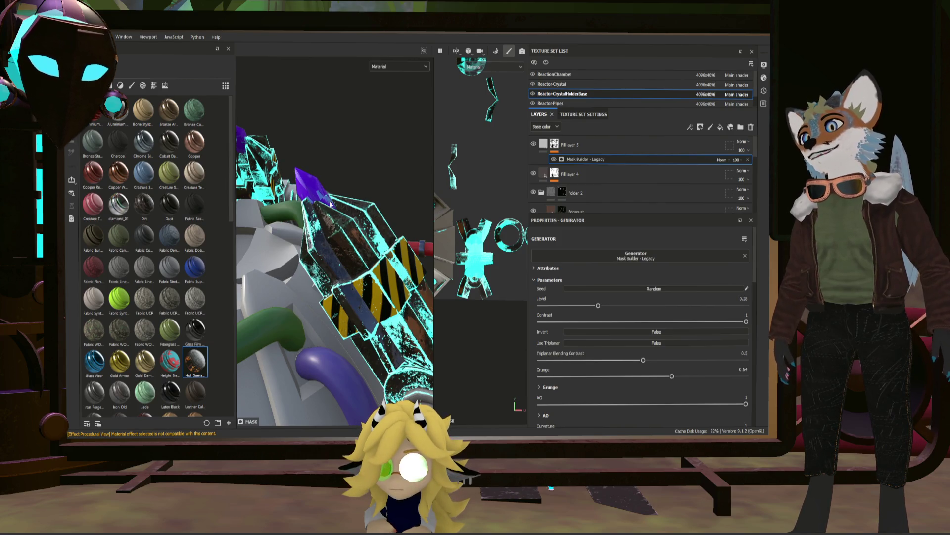
scroll(708, 377, "down", 2)
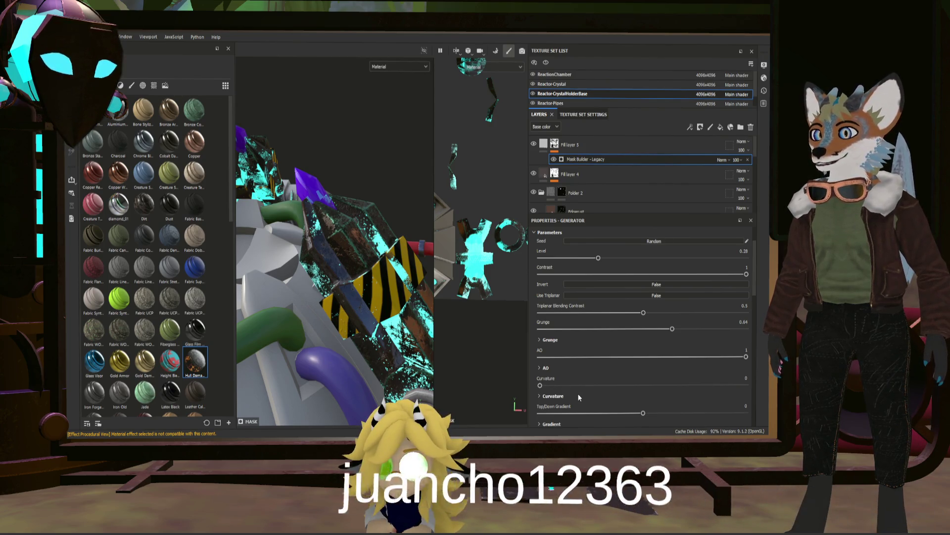
scroll(585, 386, "down", 2)
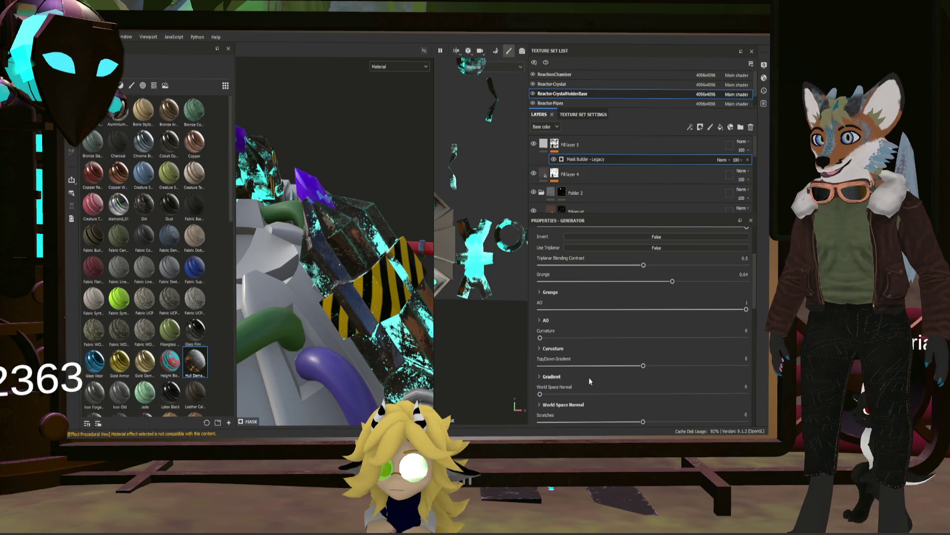
left_click_drag(643, 365, 752, 362)
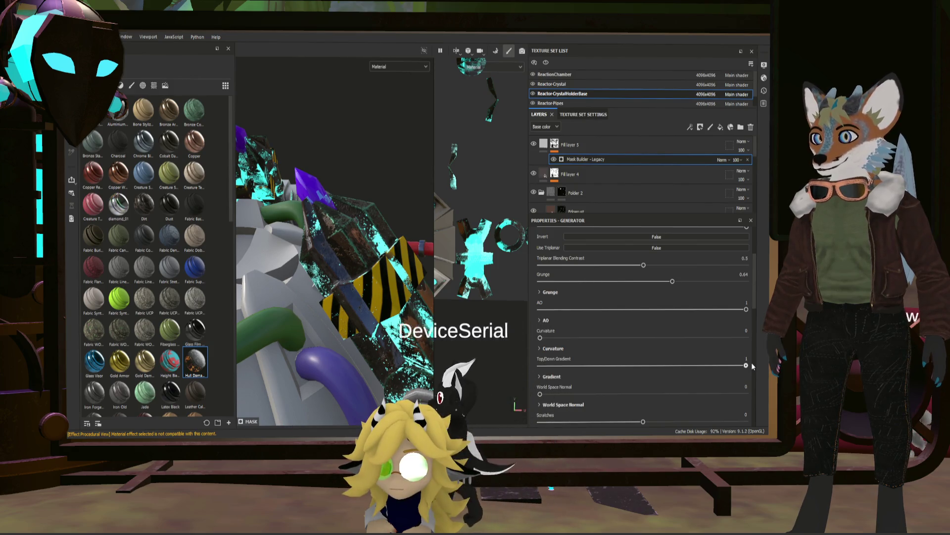
left_click_drag(751, 362, 511, 363)
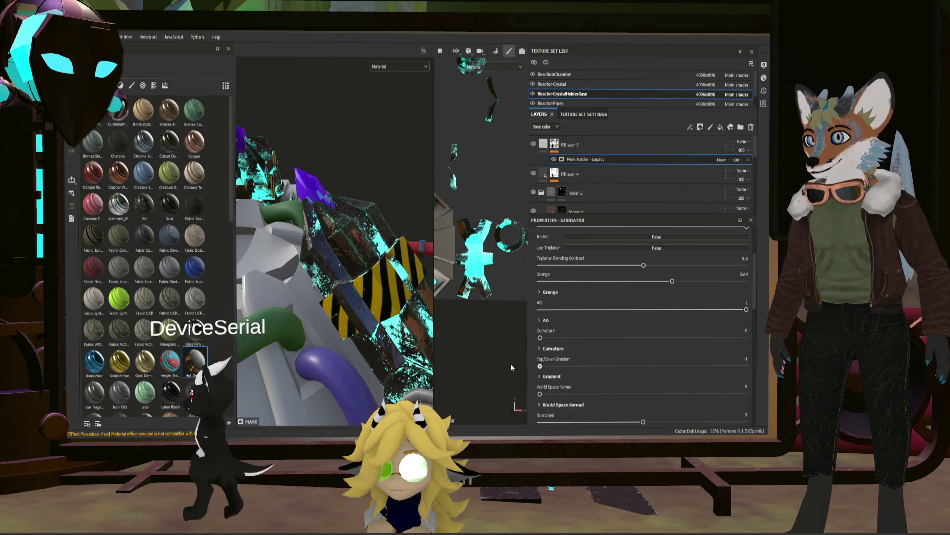
scroll(548, 370, "down", 1)
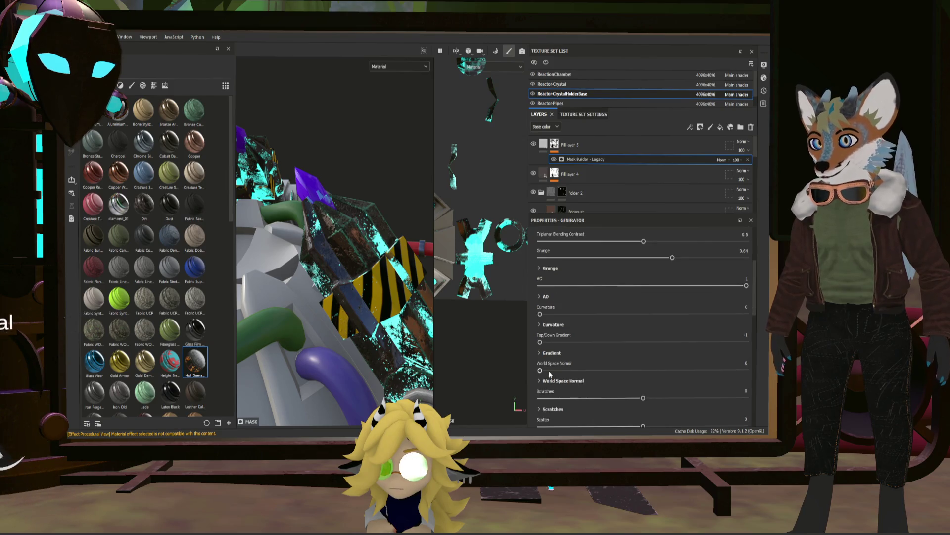
scroll(546, 368, "up", 5)
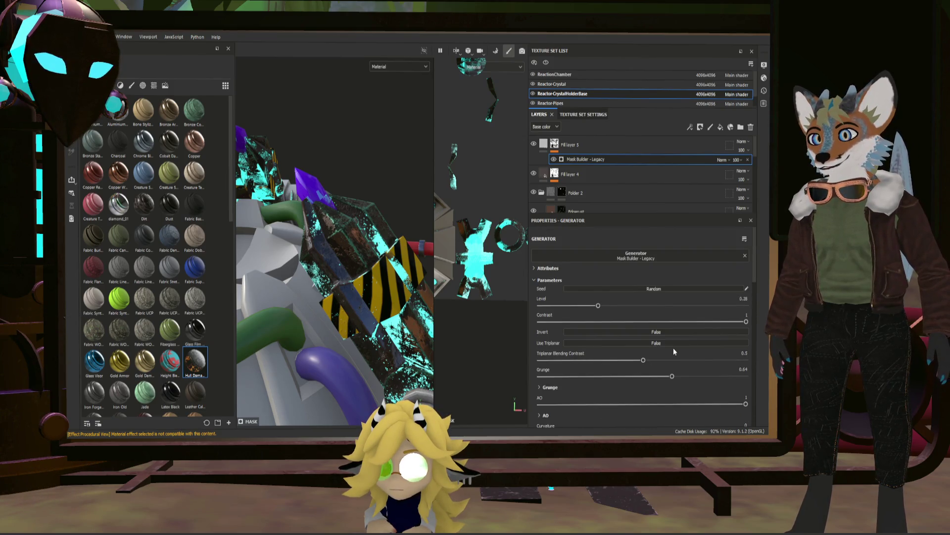
- Enable triplanar projection, set Scratches 0.79 and Scatter 0.01, then remove the generator for polygon fill
left_click(653, 344)
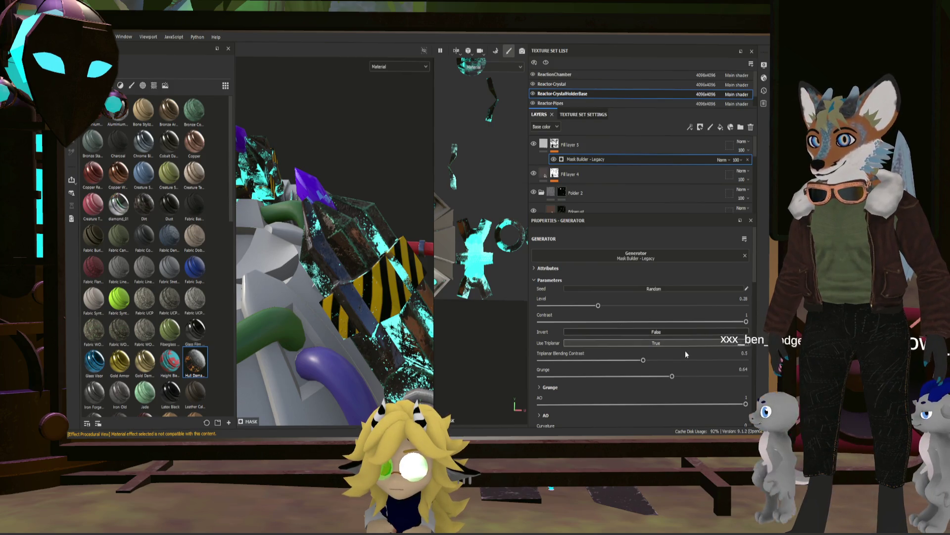
scroll(641, 353, "down", 3)
scroll(641, 353, "down", 1)
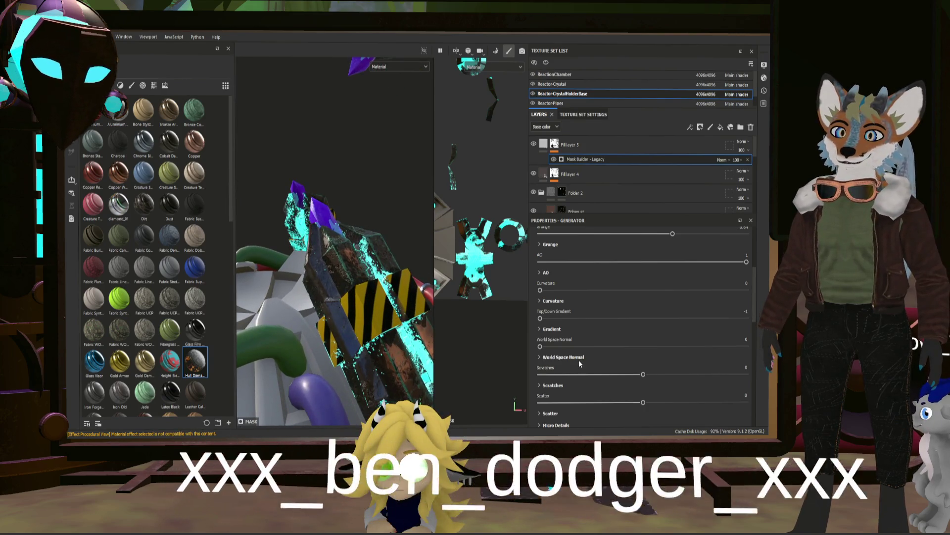
scroll(578, 359, "down", 3)
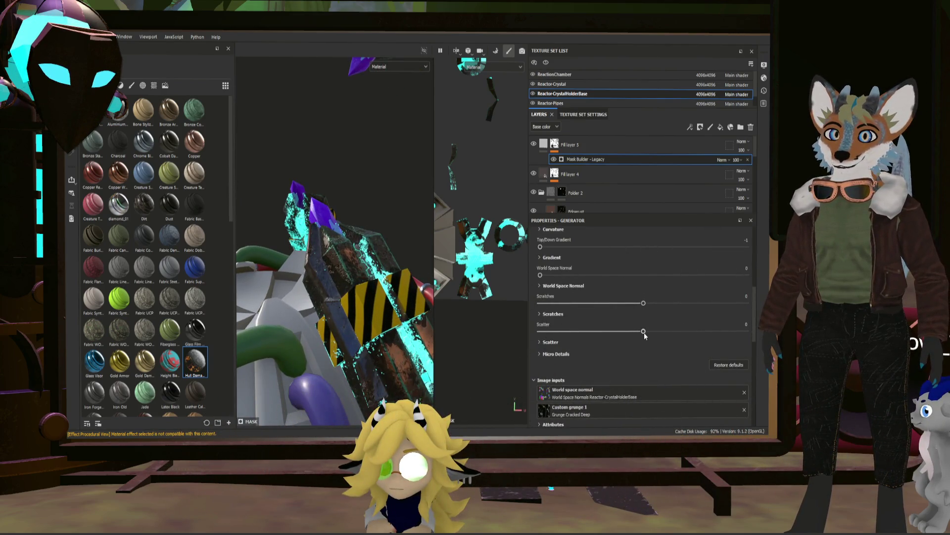
left_click_drag(644, 332, 747, 332)
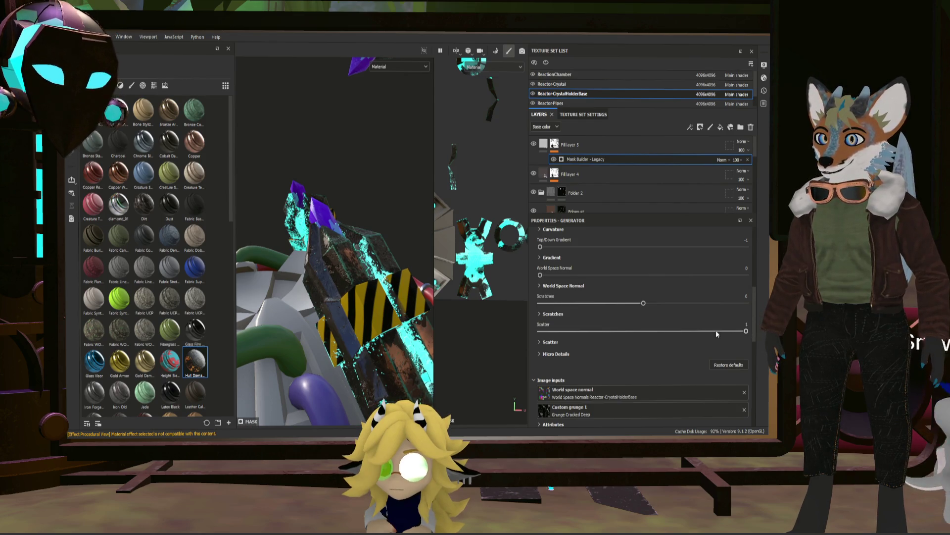
left_click(724, 302)
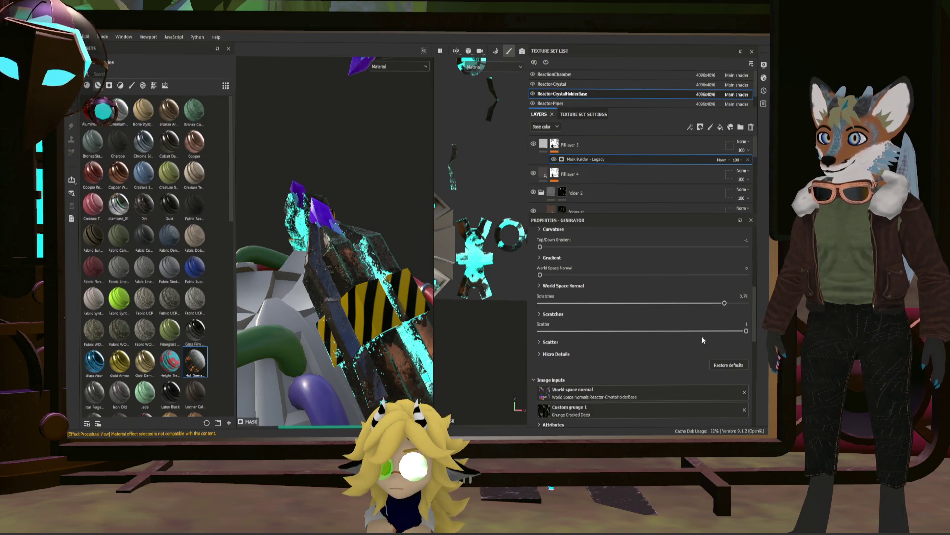
left_click(644, 331)
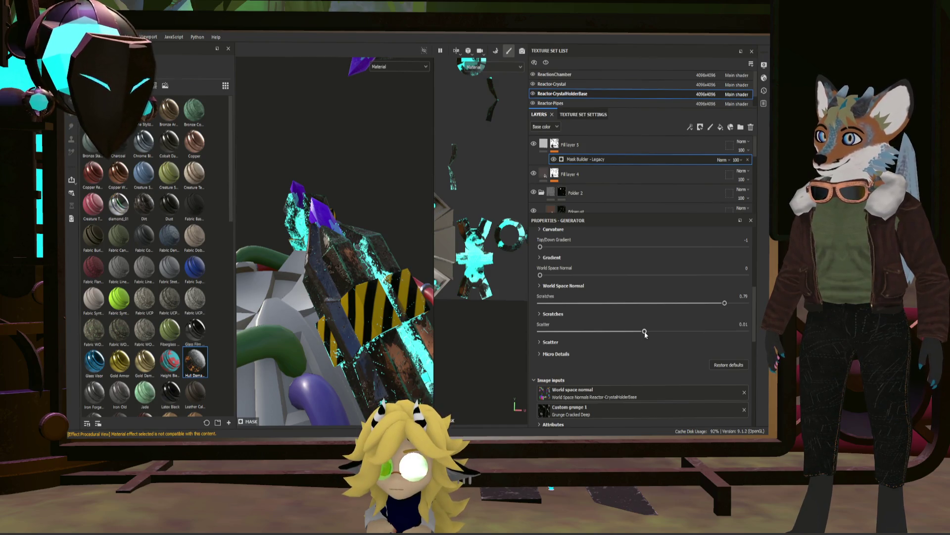
left_click_drag(357, 327, 407, 315, "alt")
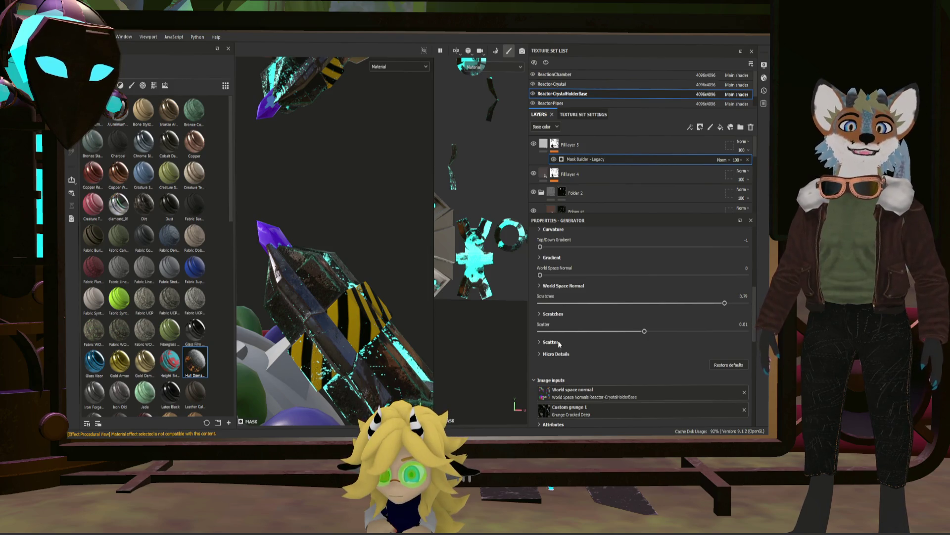
left_click(555, 354)
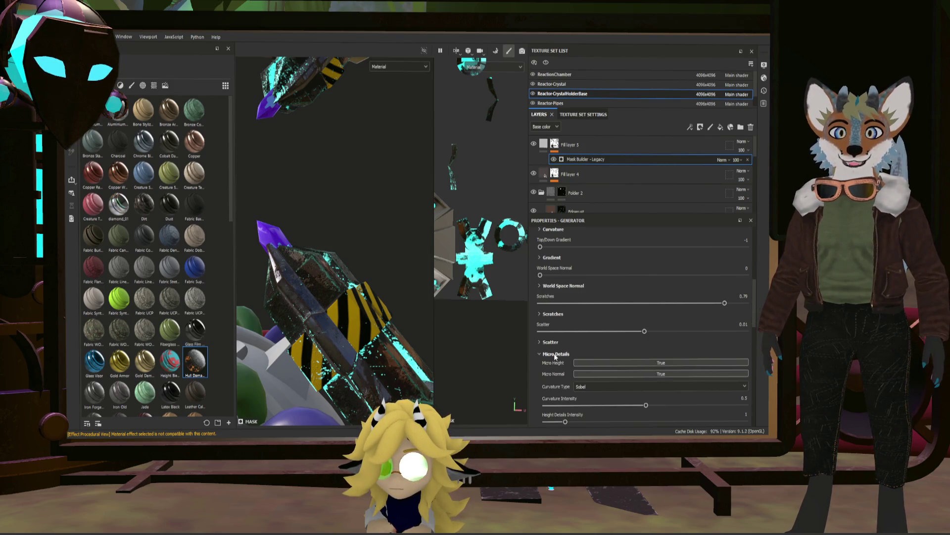
scroll(558, 363, "down", 2)
scroll(576, 363, "up", 5)
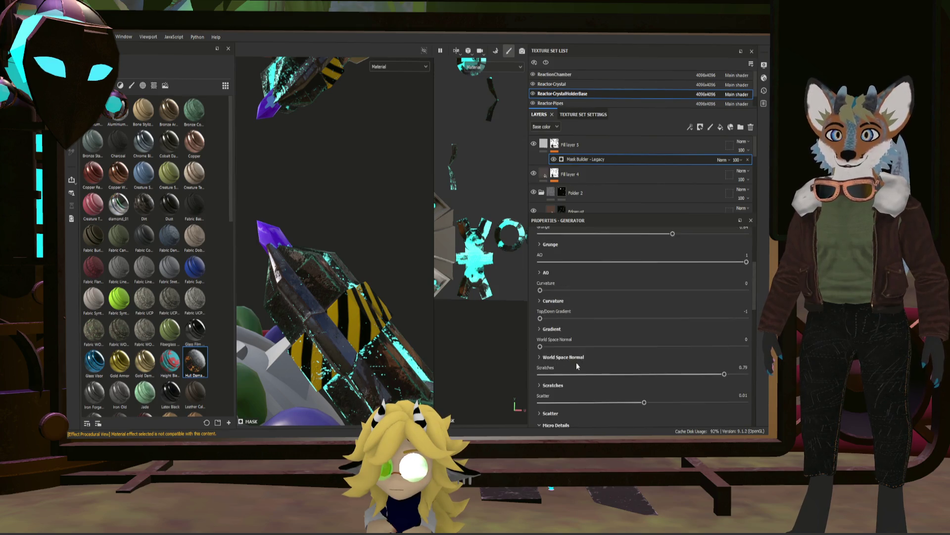
scroll(569, 359, "up", 5)
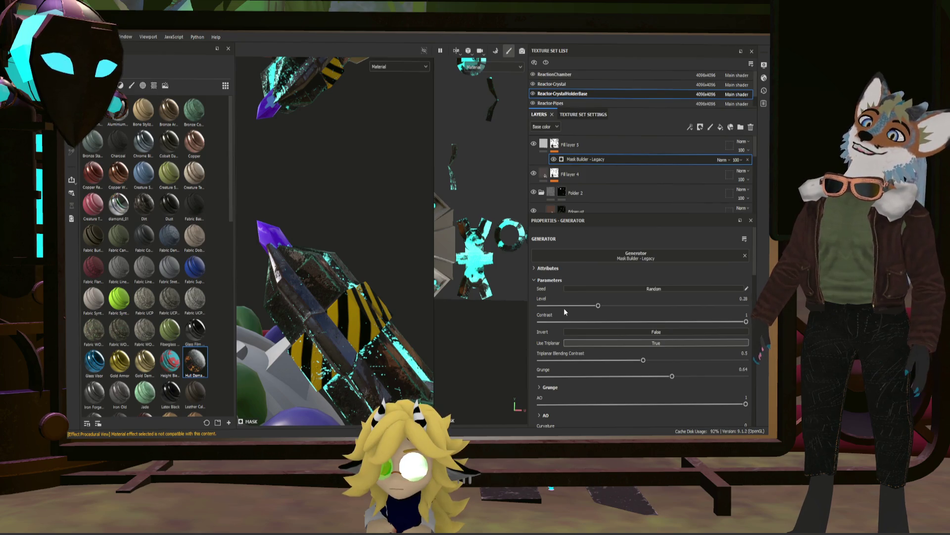
left_click_drag(354, 325, 555, 200, "alt")
key("Delete")
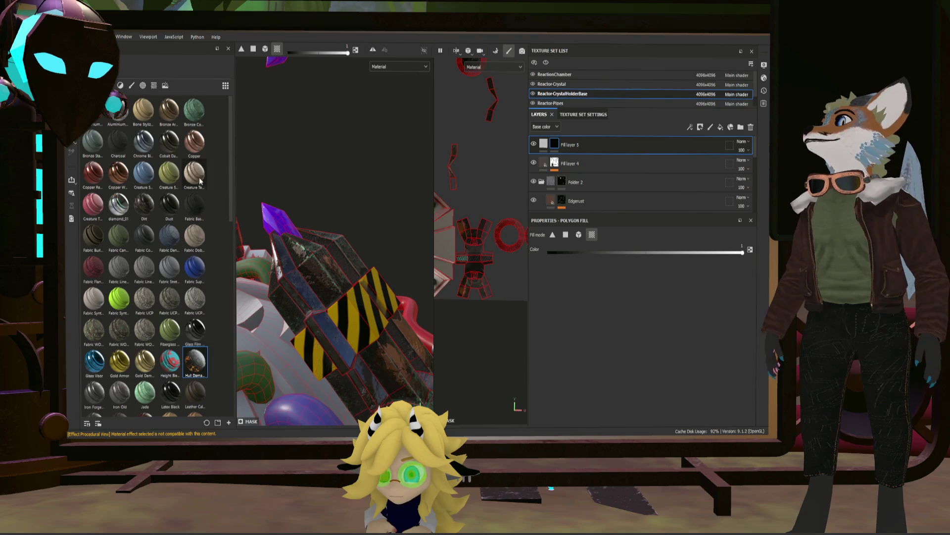
- Switch to the paint brush and show the brush alphas collection
key("1")
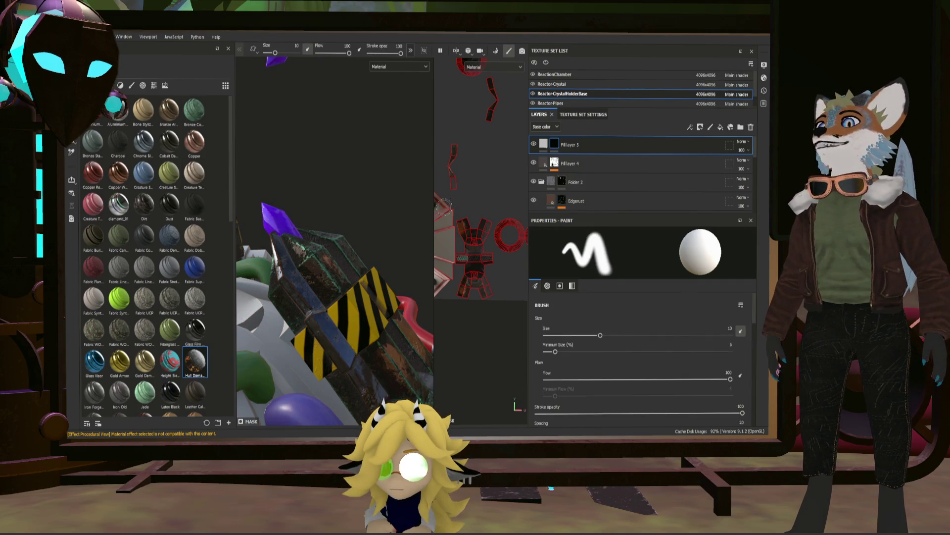
left_click(143, 85)
scroll(145, 252, "down", 5)
scroll(145, 252, "down", 5)
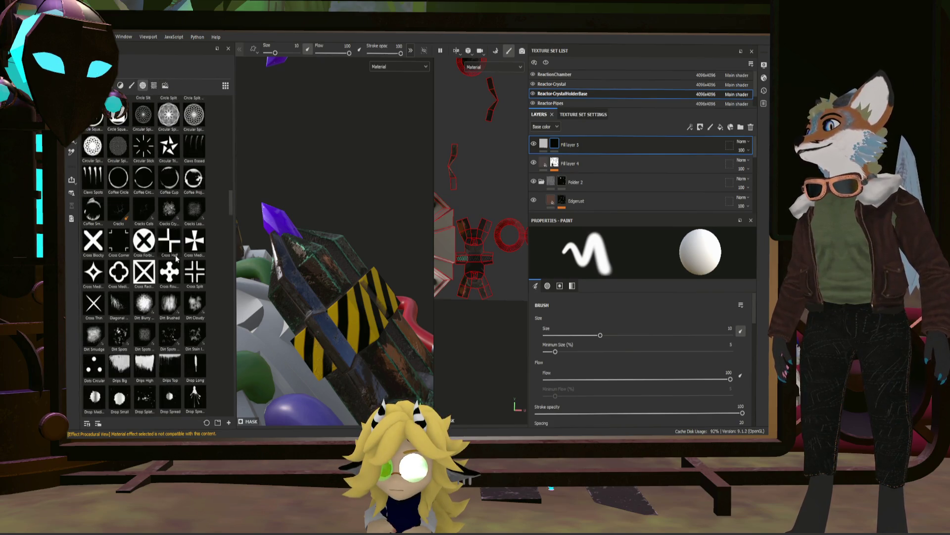
scroll(145, 253, "down", 5)
scroll(145, 253, "down", 5)
scroll(145, 253, "down", 5)
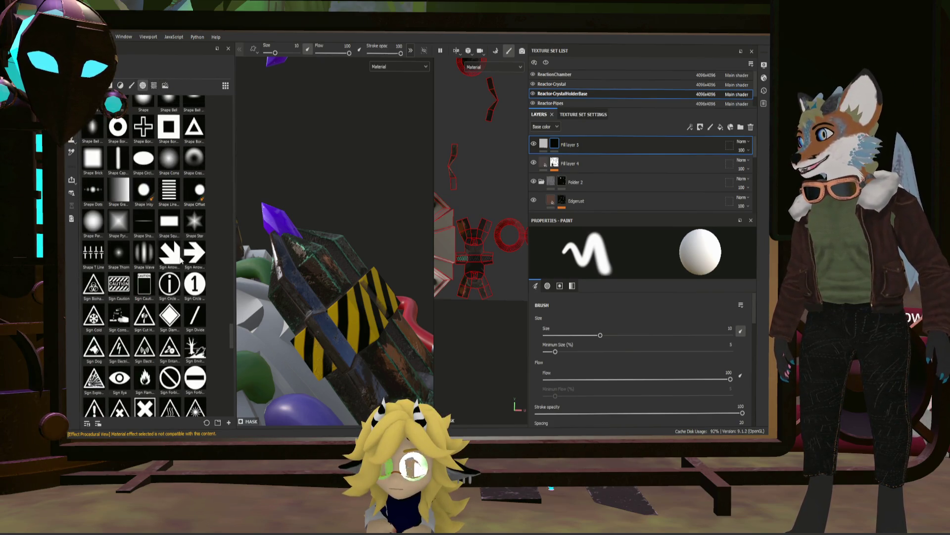
scroll(180, 259, "up", 3)
scroll(154, 257, "down", 5)
scroll(160, 263, "down", 5)
scroll(164, 271, "down", 5)
scroll(169, 280, "down", 5)
scroll(169, 281, "up", 5)
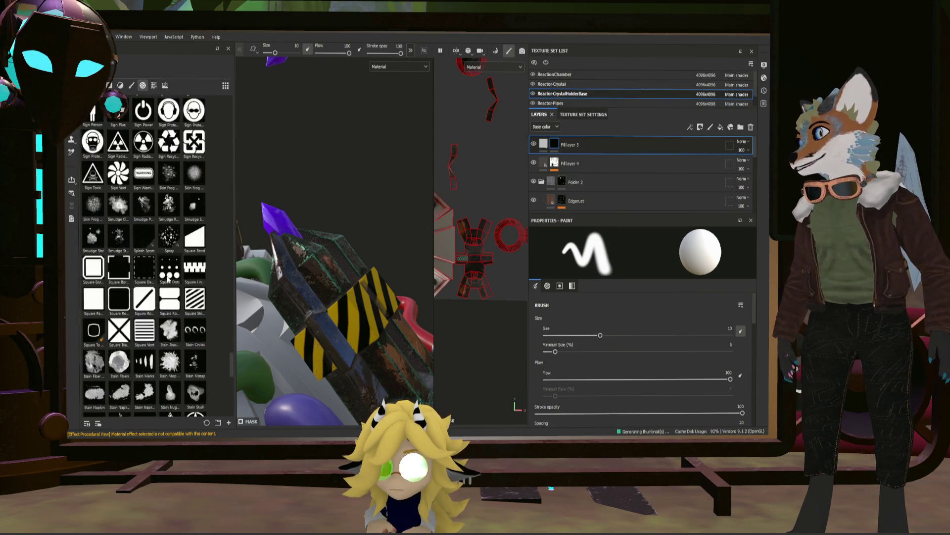
scroll(170, 281, "down", 2)
scroll(170, 282, "down", 3)
scroll(168, 280, "down", 4)
scroll(168, 279, "down", 3)
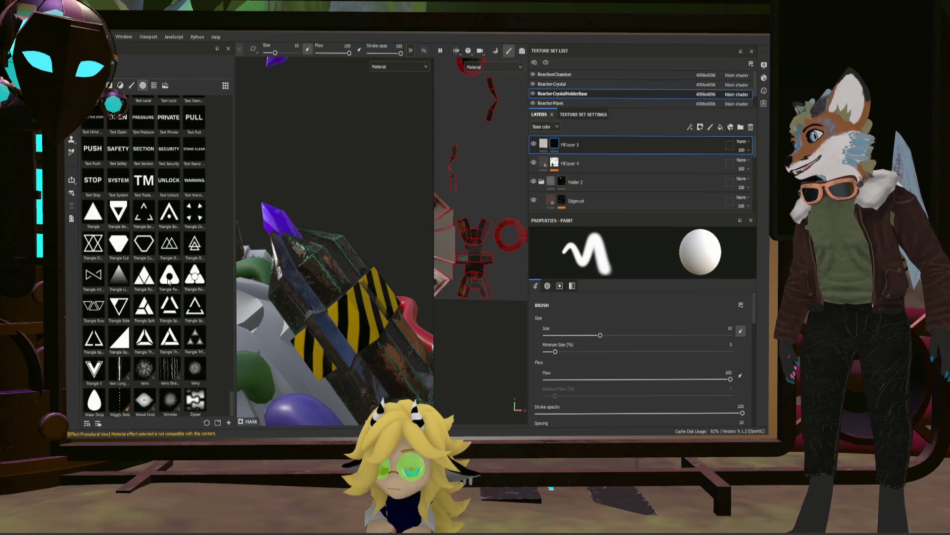
scroll(168, 280, "up", 10)
scroll(166, 280, "down", 8)
scroll(165, 280, "up", 5)
scroll(160, 279, "up", 5)
scroll(151, 279, "up", 2)
scroll(151, 278, "up", 4)
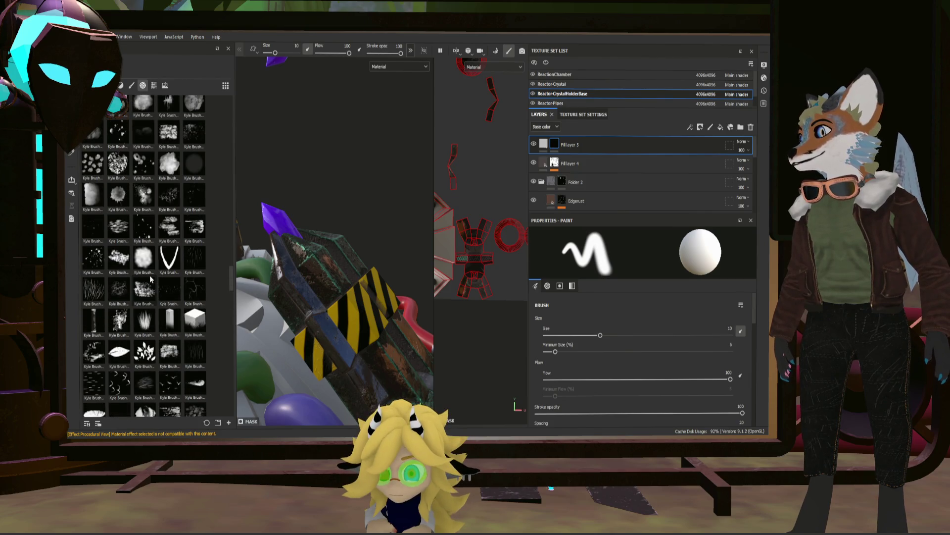
- Paint lightning streaks onto the crystal holder and inspect them from several angles
mouse_move(319, 260)
left_mouse_down("alt")
mouse_move(341, 238)
mouse_move(353, 256)
mouse_move(265, 293)
mouse_move(321, 298)
left_mouse_up("alt")
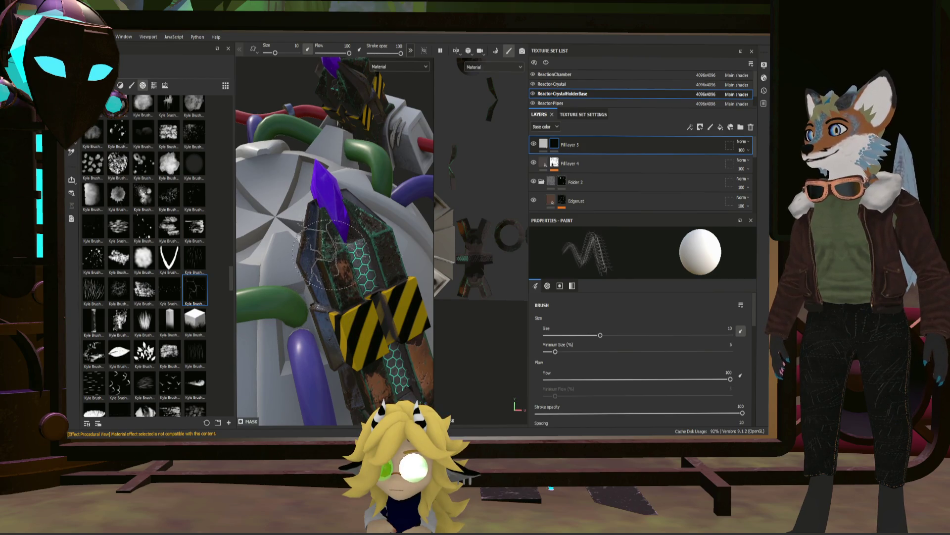
mouse_move(331, 252)
left_mouse_down("alt")
mouse_move(393, 242)
mouse_move(377, 263)
mouse_move(349, 186)
left_mouse_up("alt")
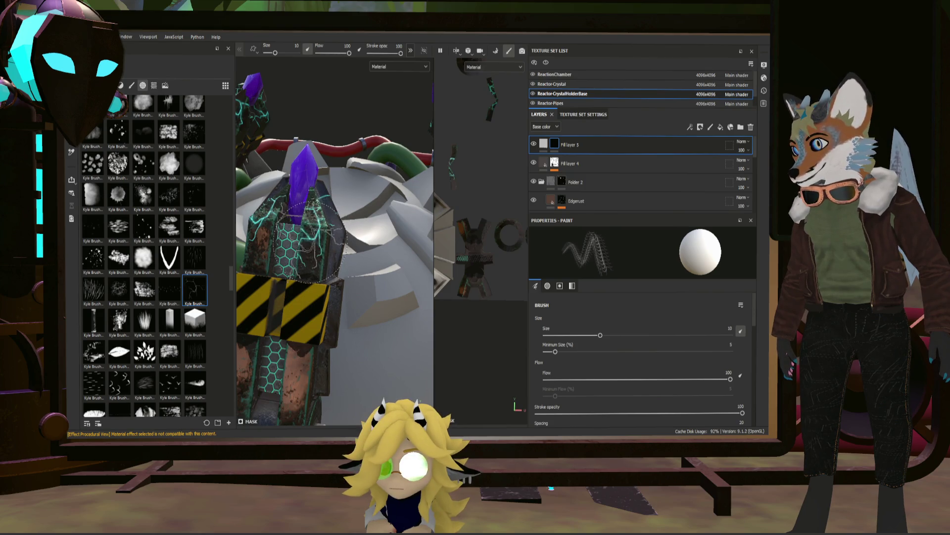
mouse_move(313, 220)
left_mouse_down("alt")
mouse_move(398, 185)
mouse_move(294, 205)
mouse_move(384, 230)
mouse_move(300, 223)
mouse_move(373, 235)
left_mouse_up("alt")
left_click_drag(276, 222, 76, 237, "alt")
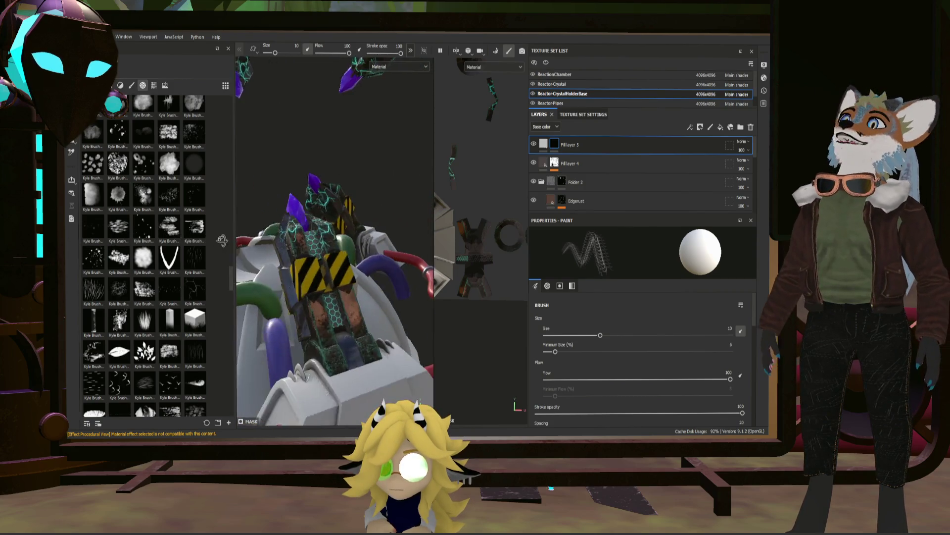
mouse_move(79, 232)
left_mouse_down("alt")
mouse_move(296, 229)
mouse_move(256, 216)
left_mouse_up("alt")
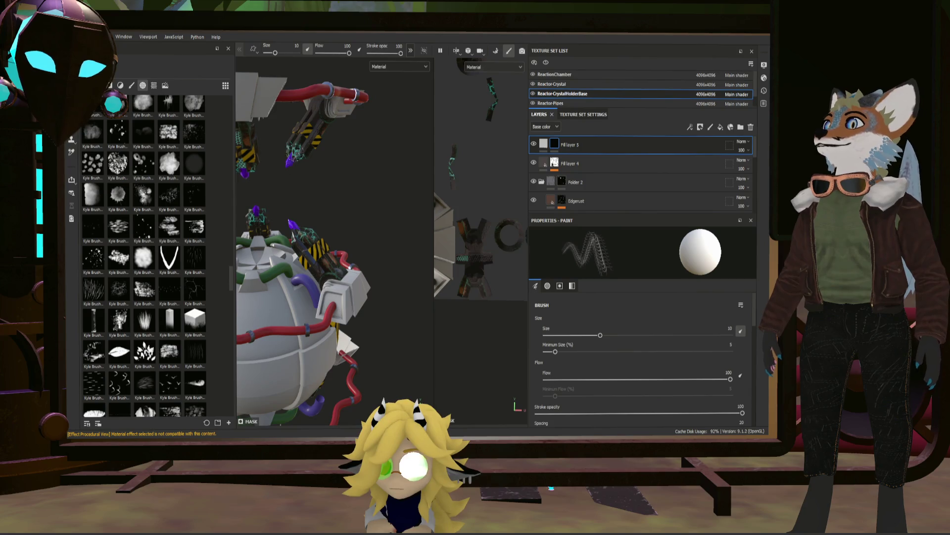
mouse_move(296, 171)
left_mouse_down("alt")
mouse_move(330, 220)
mouse_move(350, 205)
mouse_move(299, 222)
mouse_move(407, 196)
mouse_move(334, 210)
mouse_move(359, 206)
mouse_move(349, 210)
left_mouse_up("alt")
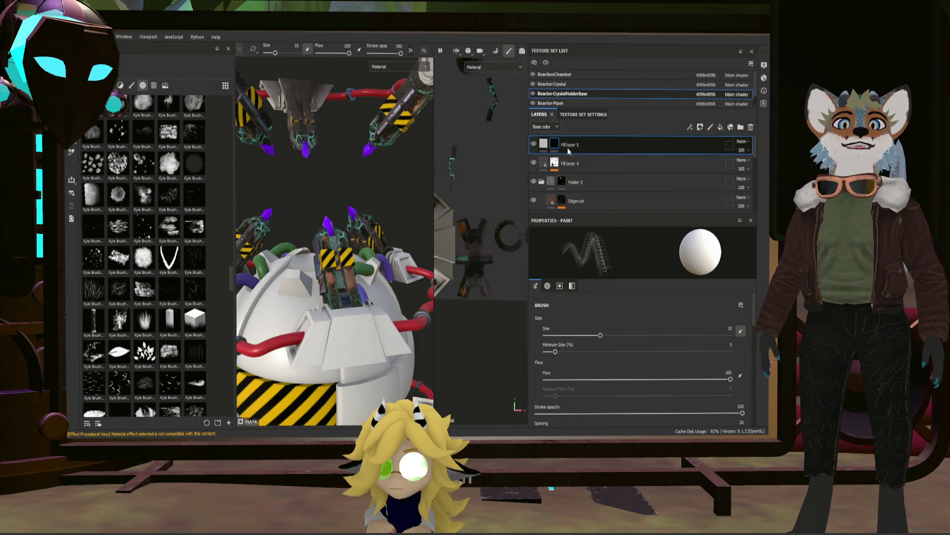
scroll(568, 148, "down", 2)
scroll(624, 173, "down", 2)
scroll(611, 187, "down", 2)
scroll(611, 187, "down", 2)
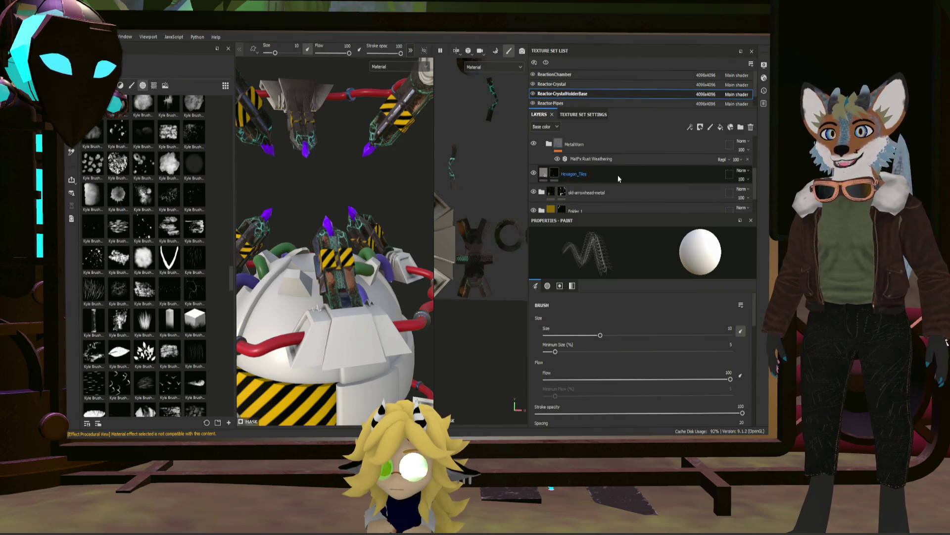
scroll(625, 181, "up", 1)
- Rename Folder 2 to GrungeGunmetal in the layer stack
left_click(561, 192)
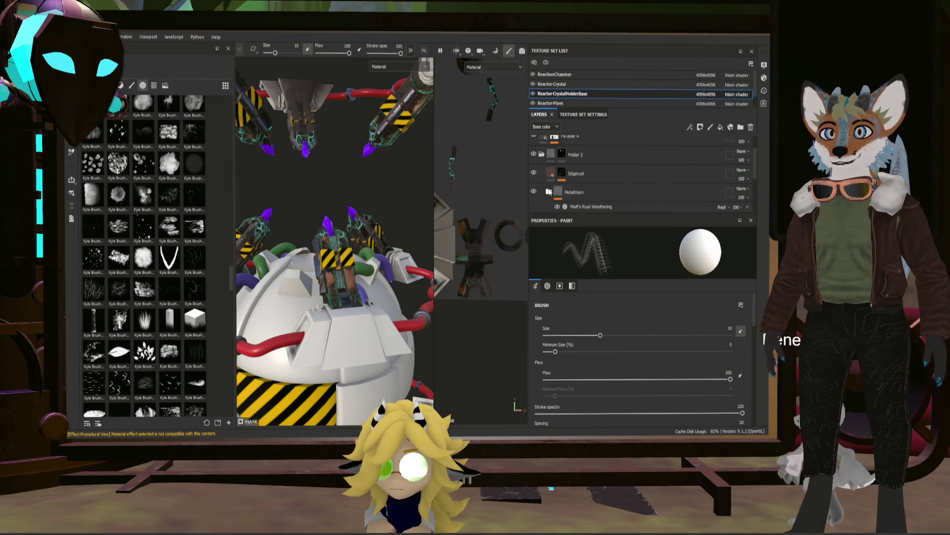
scroll(546, 181, "up", 3)
left_click(547, 182)
double_click(576, 182)
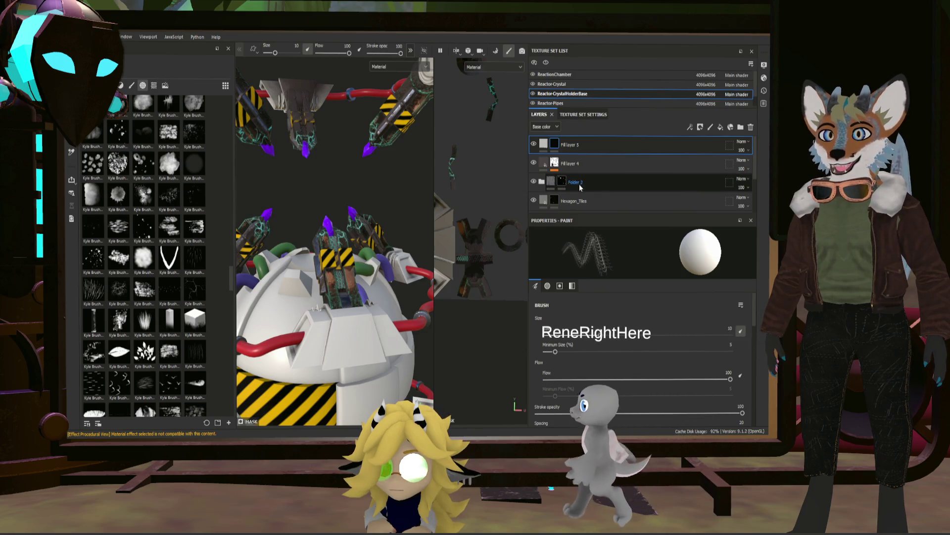
type("G")
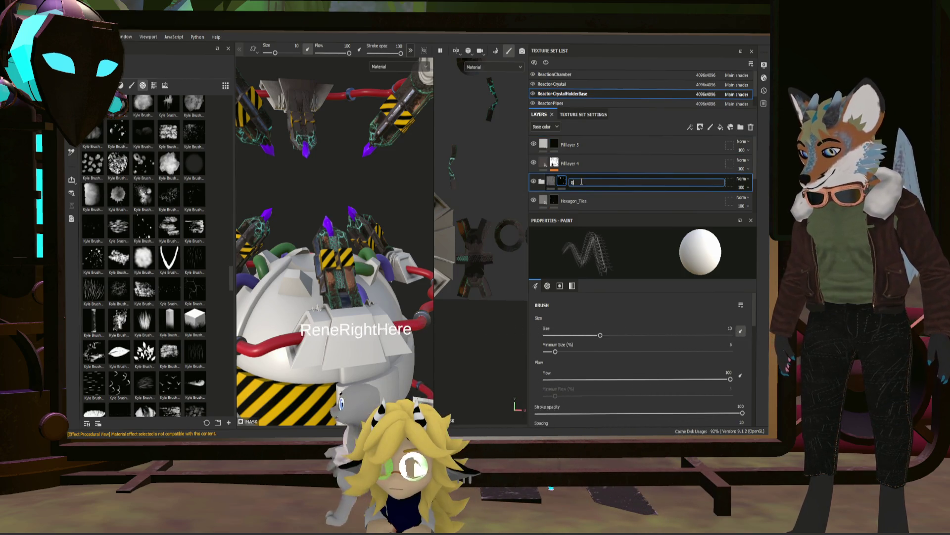
type("rungeGun")
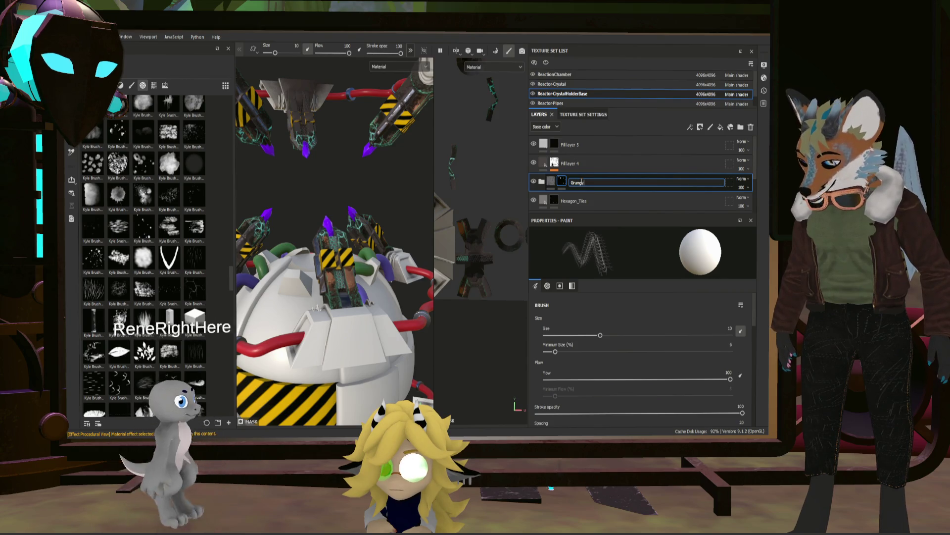
type("metal")
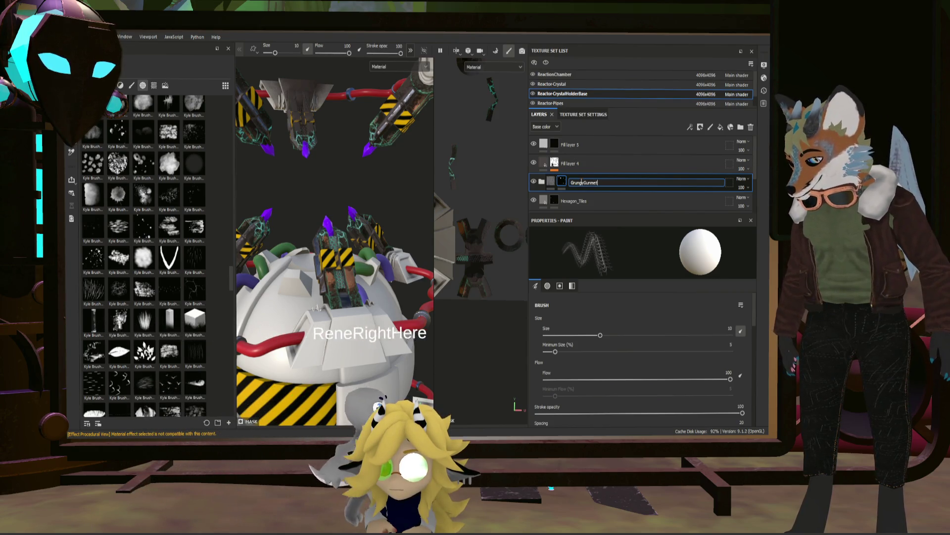
key("Return")
scroll(582, 181, "down", 3)
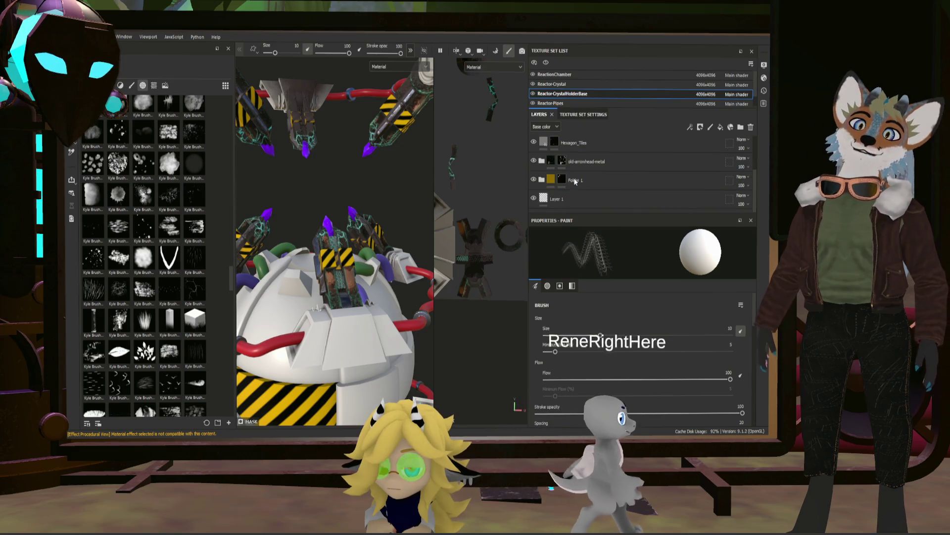
- Review Folder 1 and the old-arrowhead-metal layer in the stack
left_click(573, 181)
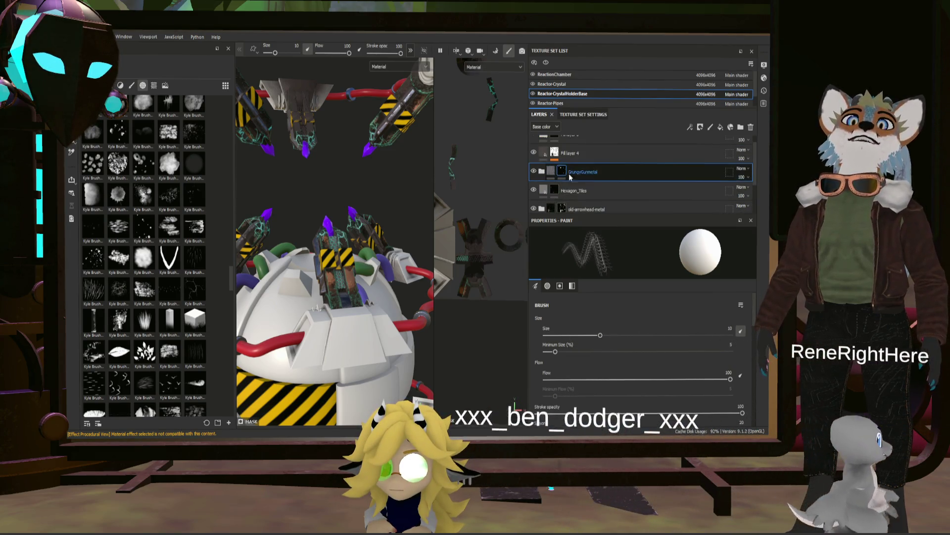
left_click(606, 179)
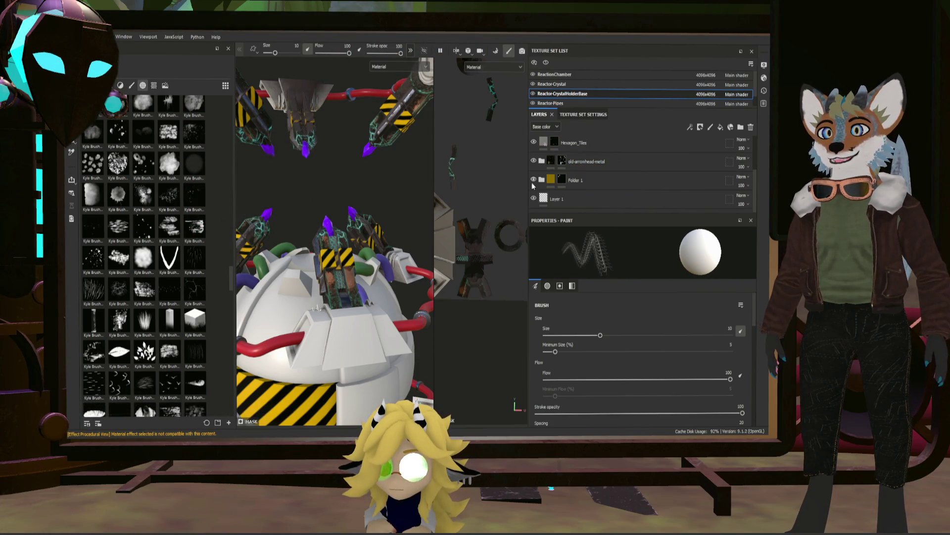
left_click(561, 185)
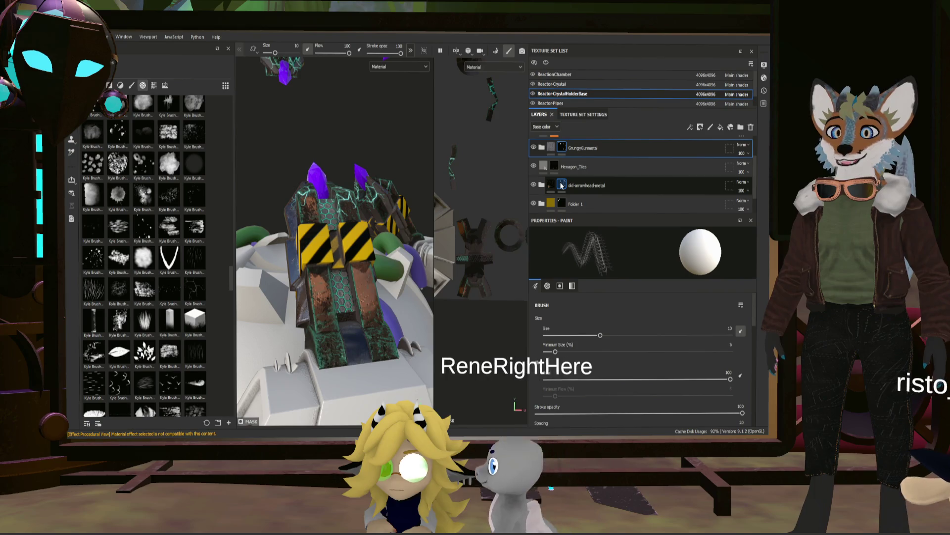
scroll(607, 199, "down", 1)
- Add a new fill layer above Layer 1 and save the project
left_click(595, 197)
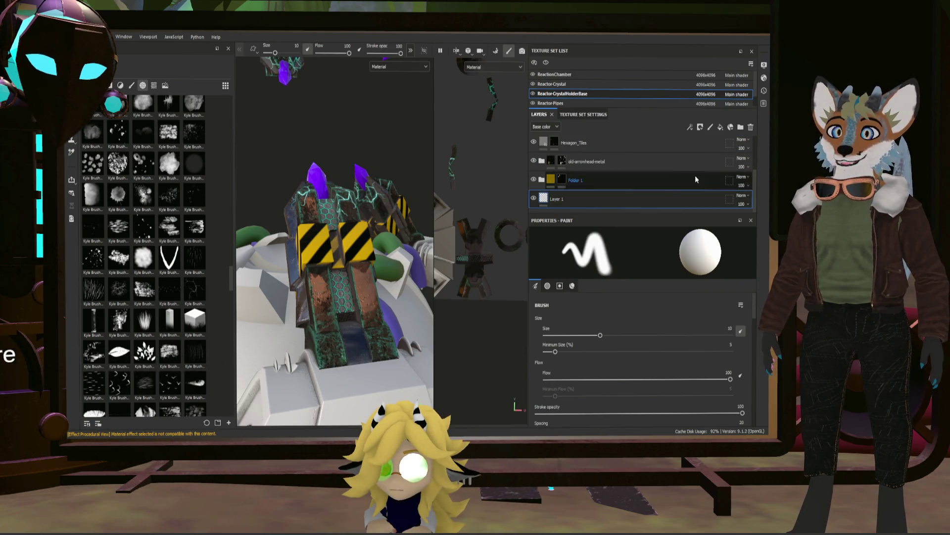
left_click(720, 128)
scroll(629, 326, "up", 1)
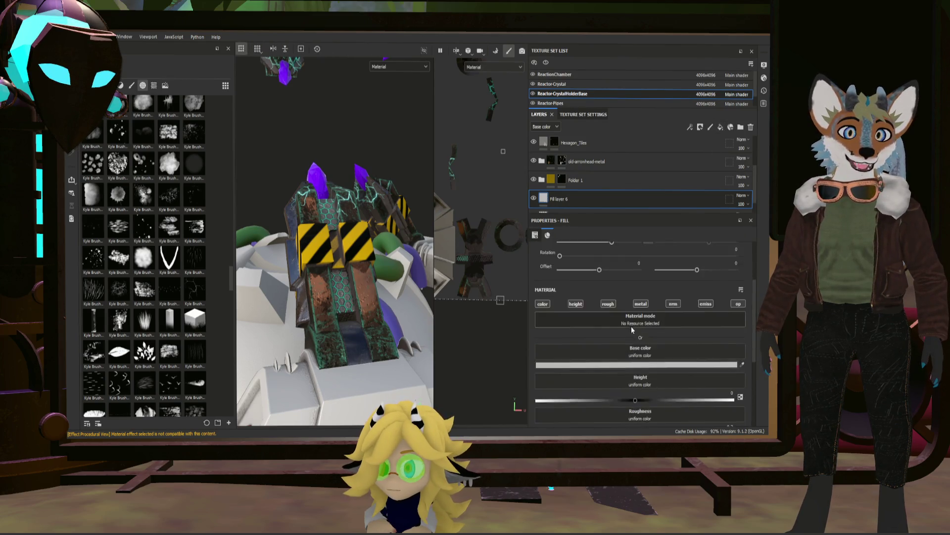
scroll(631, 326, "up", 1)
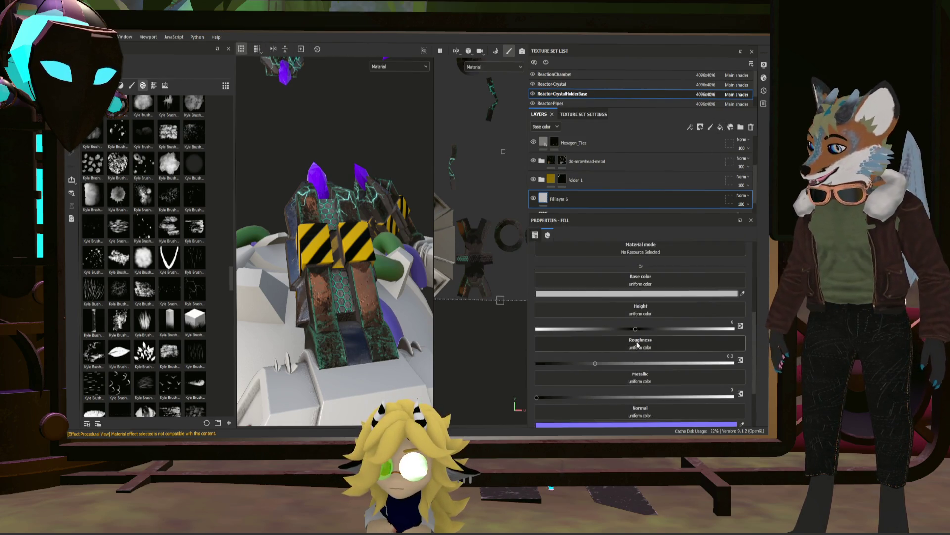
key("ctrl+s")
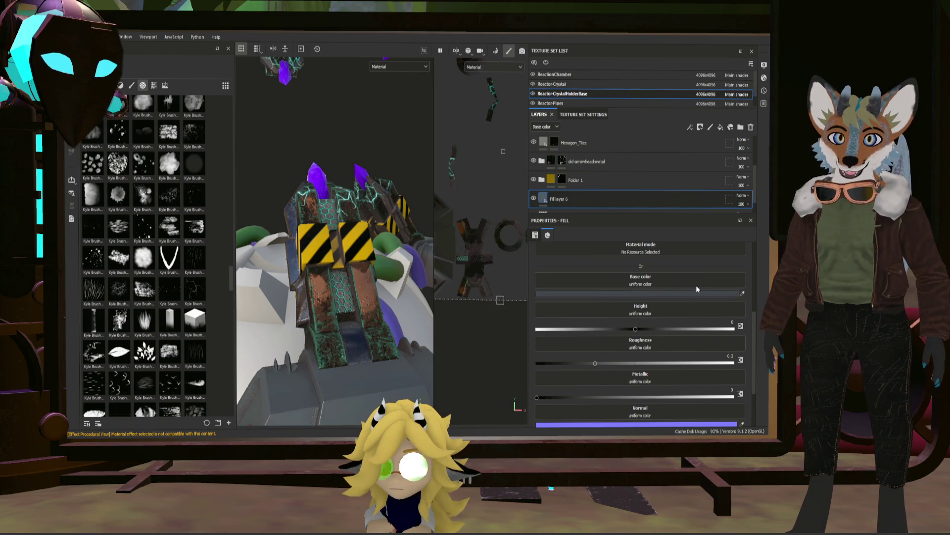
scroll(656, 375, "down", 1)
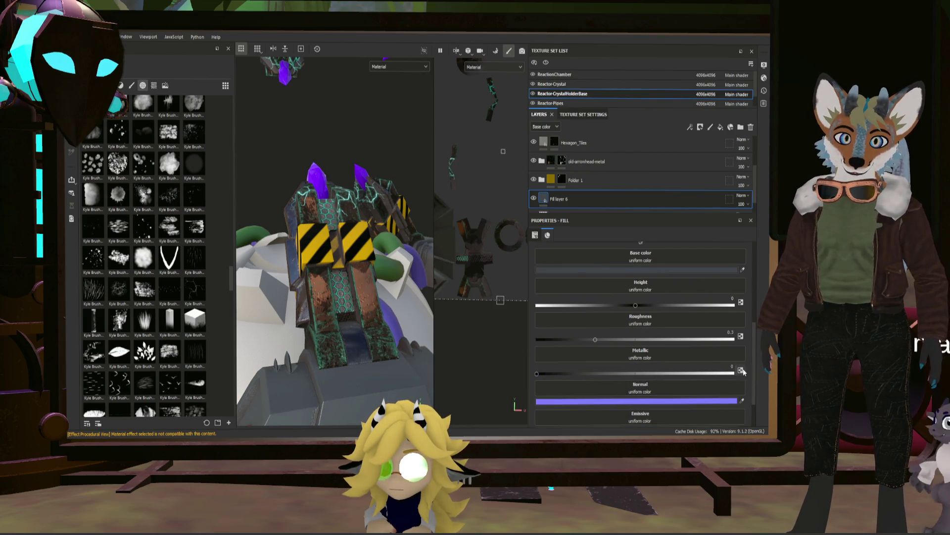
- Set the fill layer to Metallic 1 and Roughness 0.18, then inspect the metal on the model
left_click_drag(664, 370, 736, 372)
left_click_drag(594, 339, 571, 338)
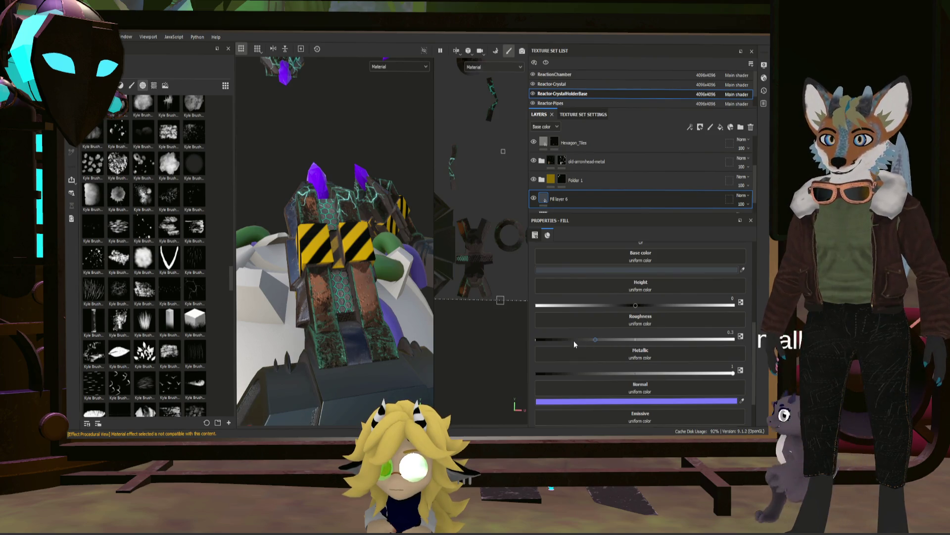
mouse_move(366, 361)
left_mouse_down("alt")
mouse_move(340, 313)
mouse_move(390, 395)
mouse_move(331, 276)
left_mouse_up("alt")
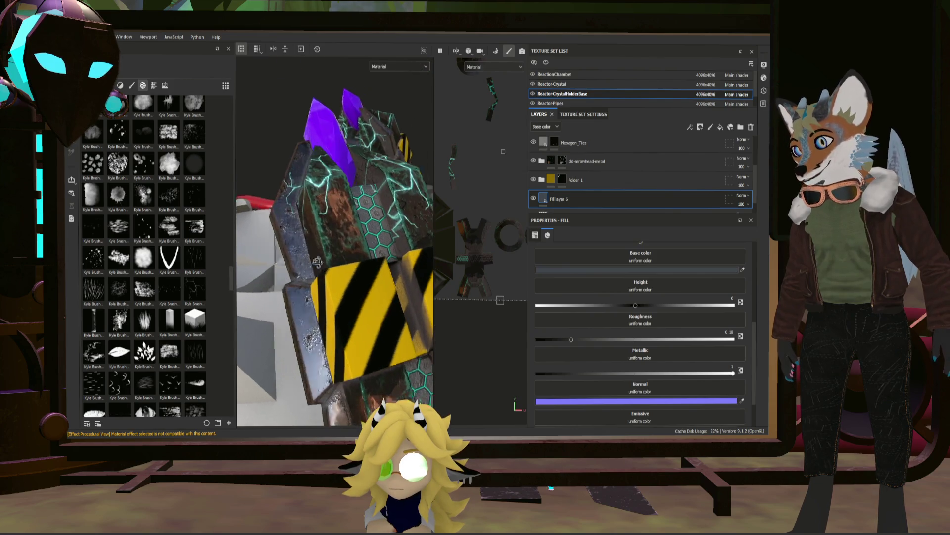
key("f")
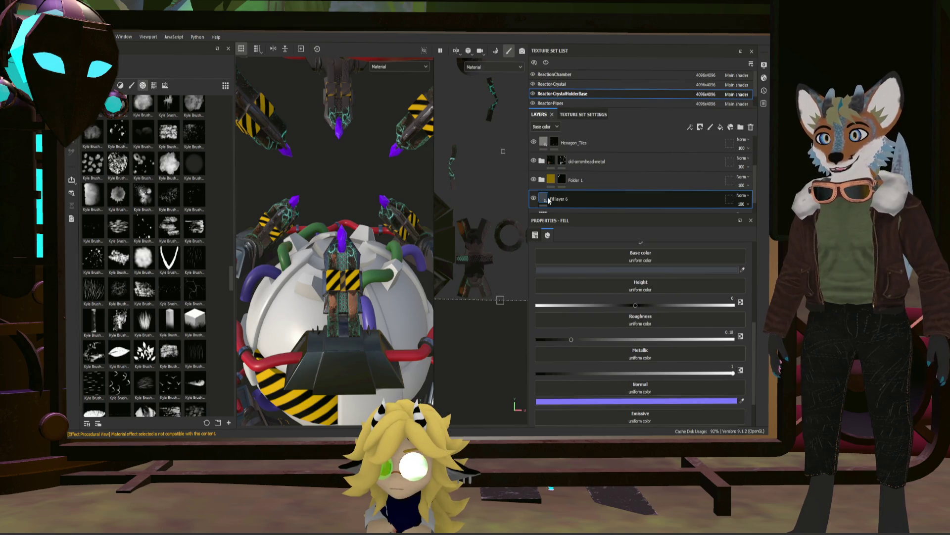
left_click_drag(372, 327, 357, 362, "alt")
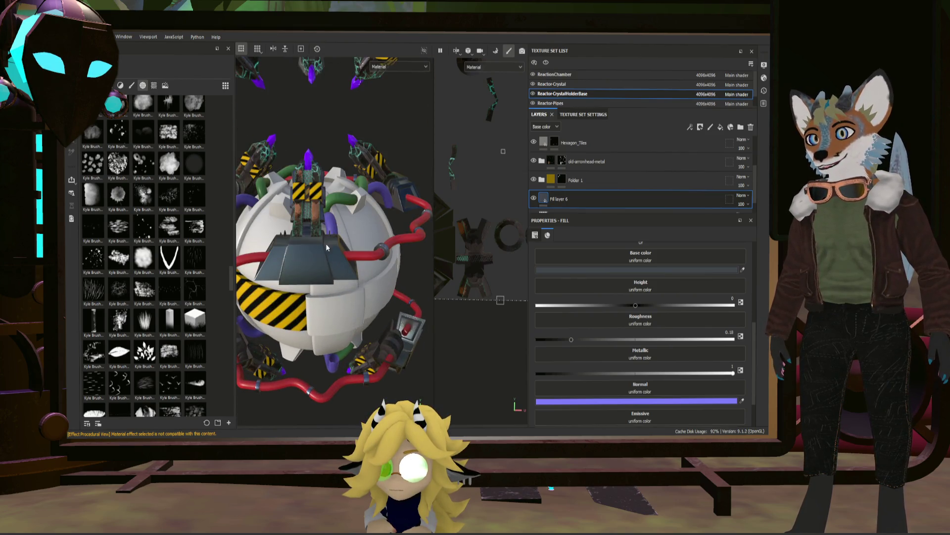
mouse_move(326, 243)
left_mouse_down("alt")
mouse_move(354, 232)
mouse_move(350, 193)
left_mouse_up("alt")
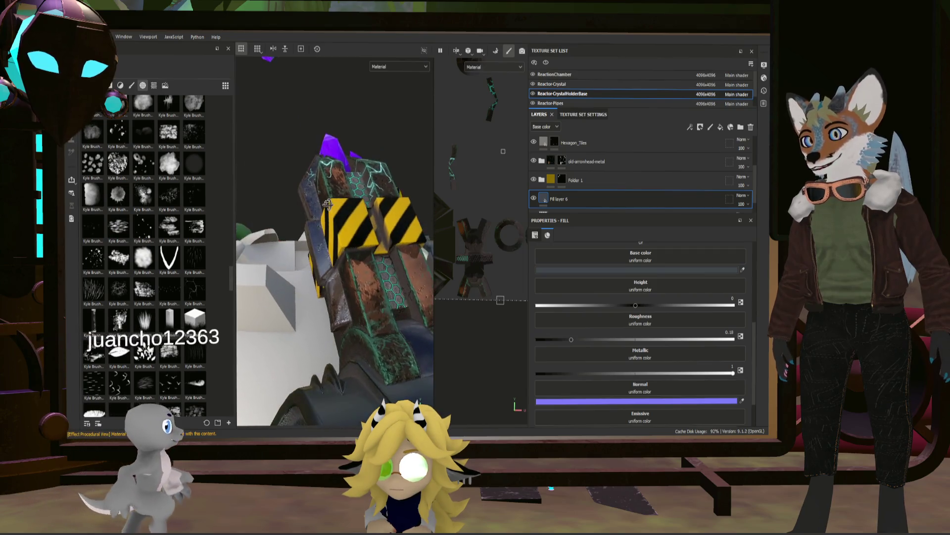
- Create a new Folder 2 and nest Folder 1 inside it
left_click(563, 180)
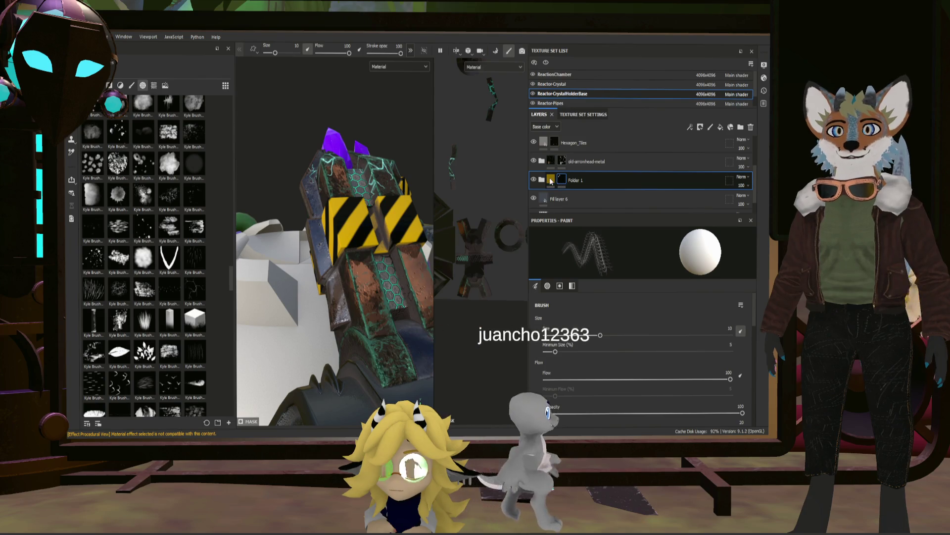
left_click(594, 172)
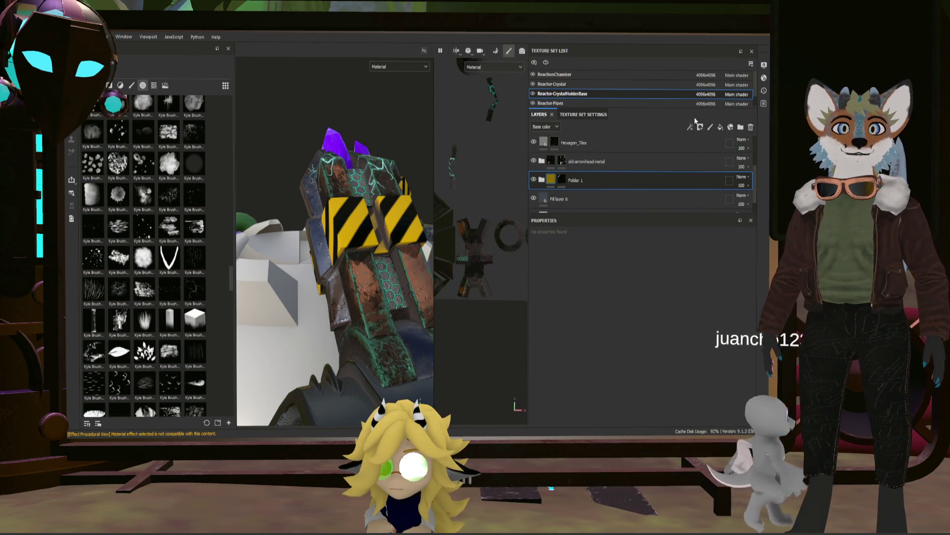
left_click(591, 162)
left_click(590, 180)
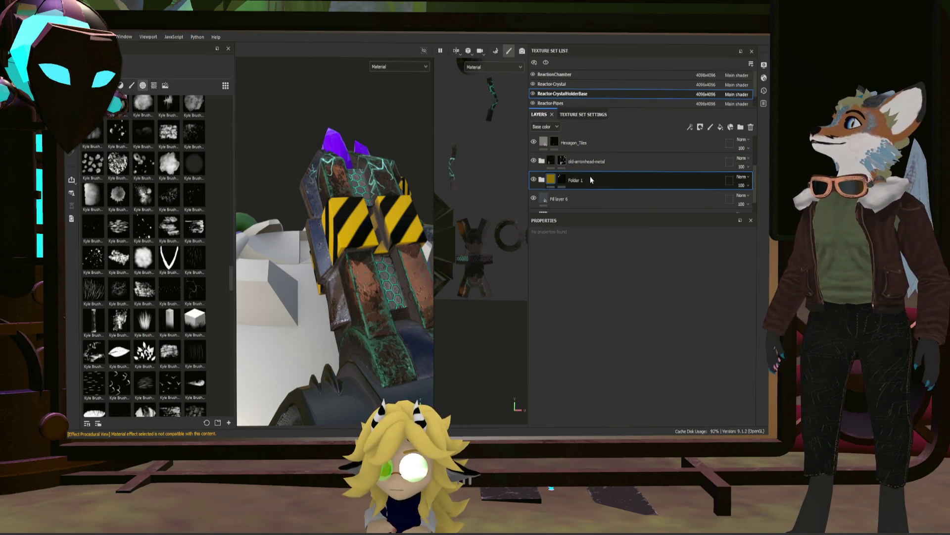
left_click(740, 127)
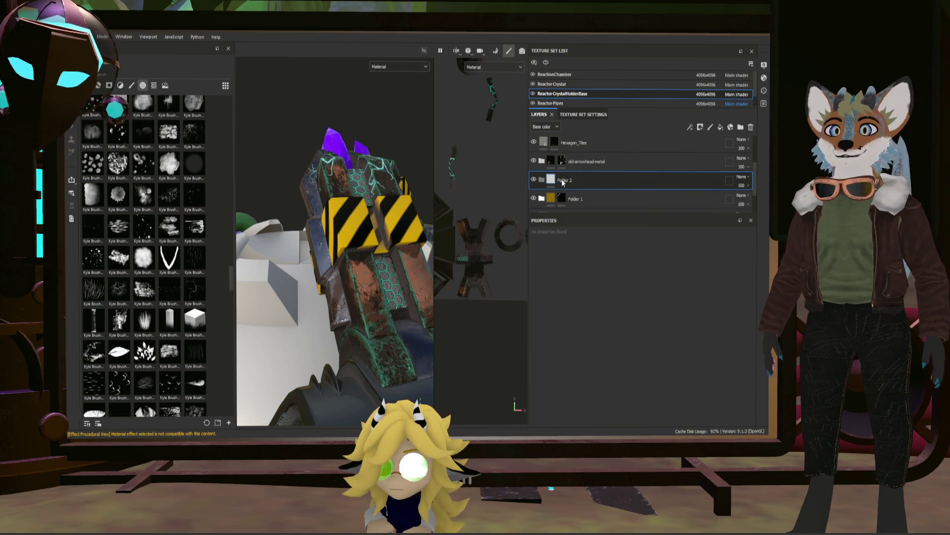
left_click_drag(596, 198, 600, 182)
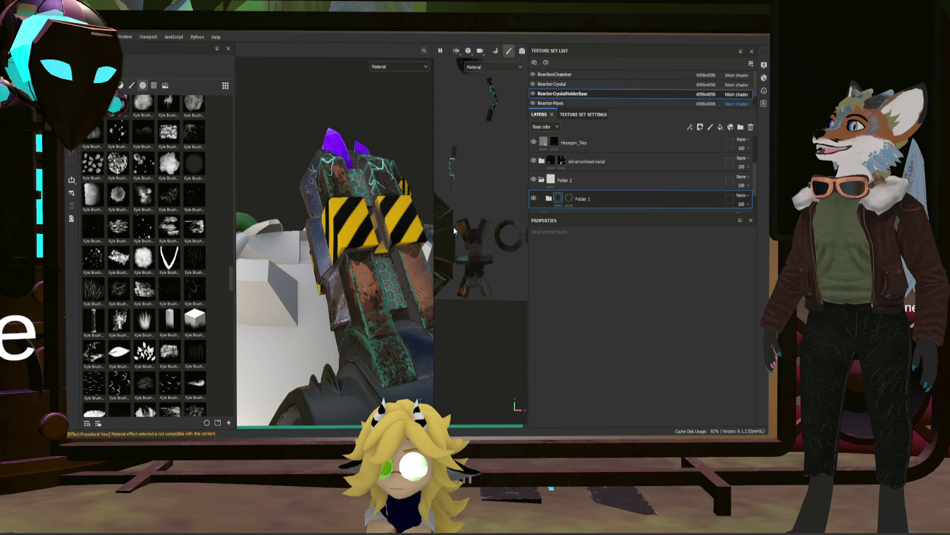
- Give Folder 2 a black mask and target it for an added generator
left_click(574, 178)
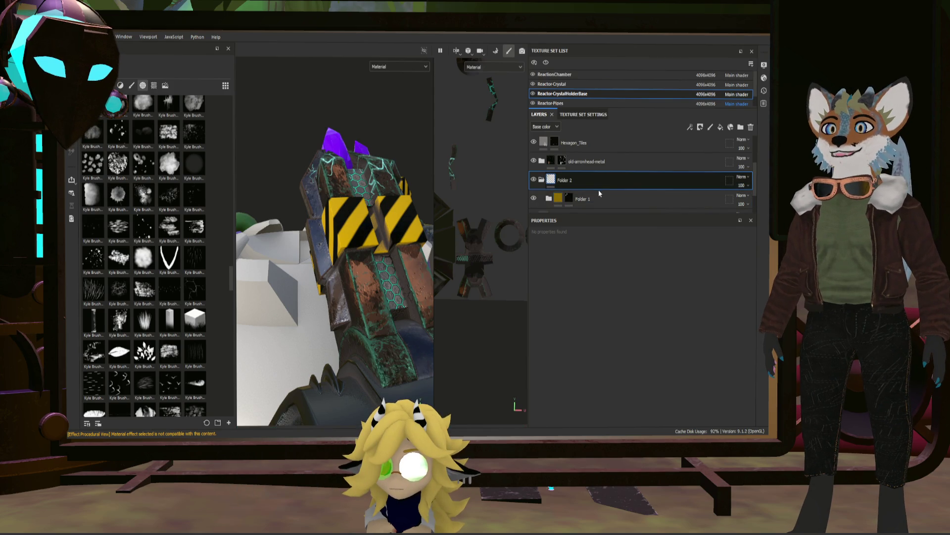
key("ctrl+m")
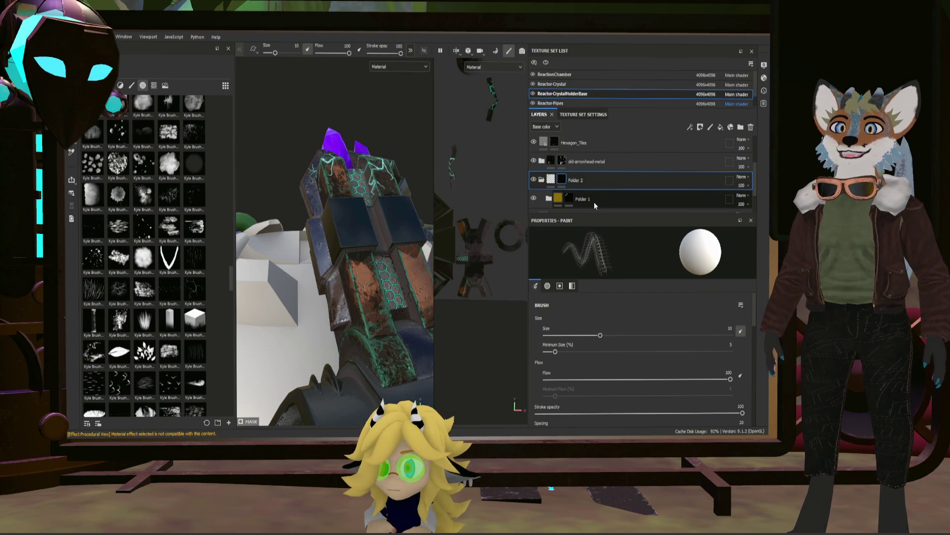
left_click(563, 181)
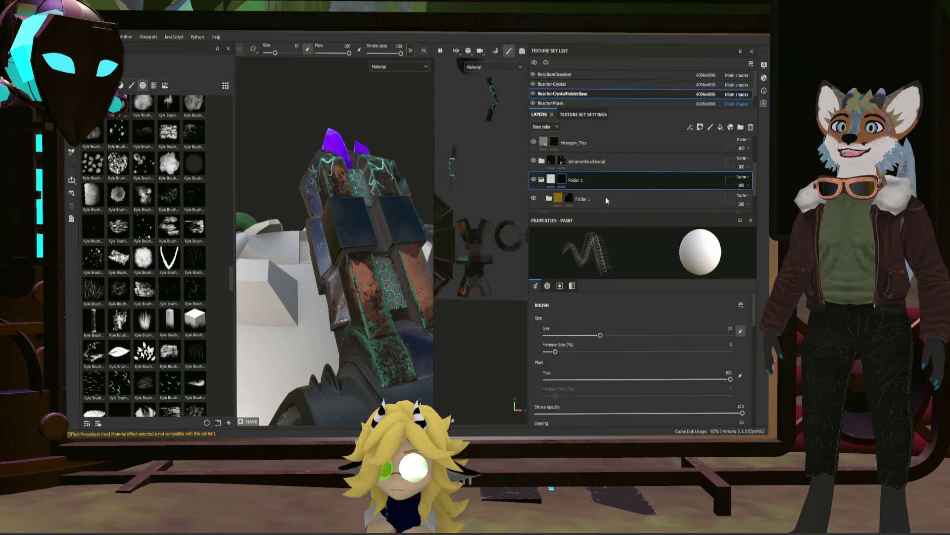
left_click(565, 182)
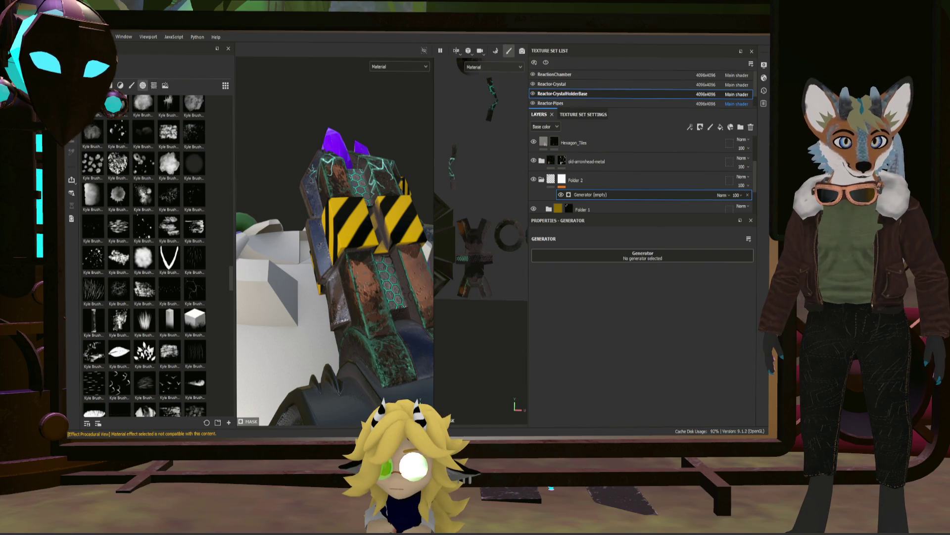
- Set Metal Edge Wear as Folder 2's mask generator and add a Levels effect above it
left_click(698, 336)
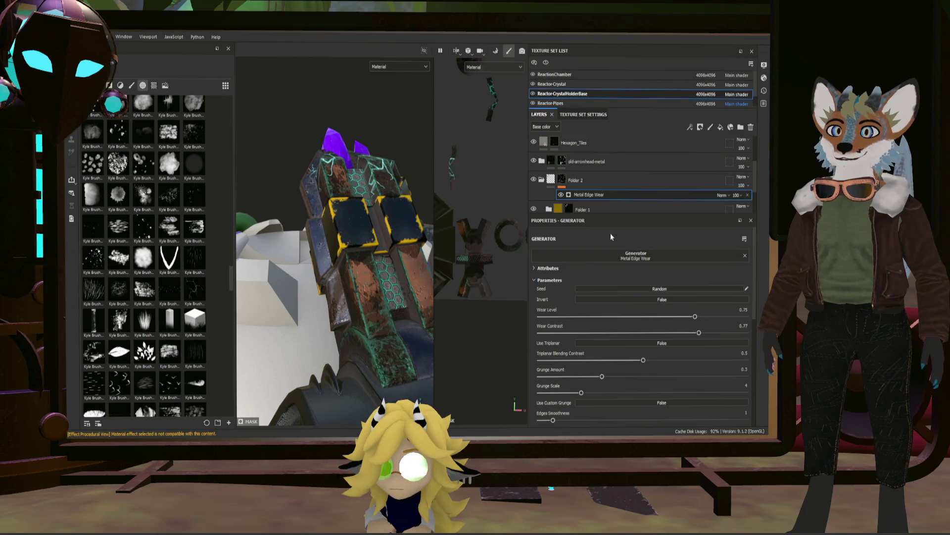
left_click(610, 181)
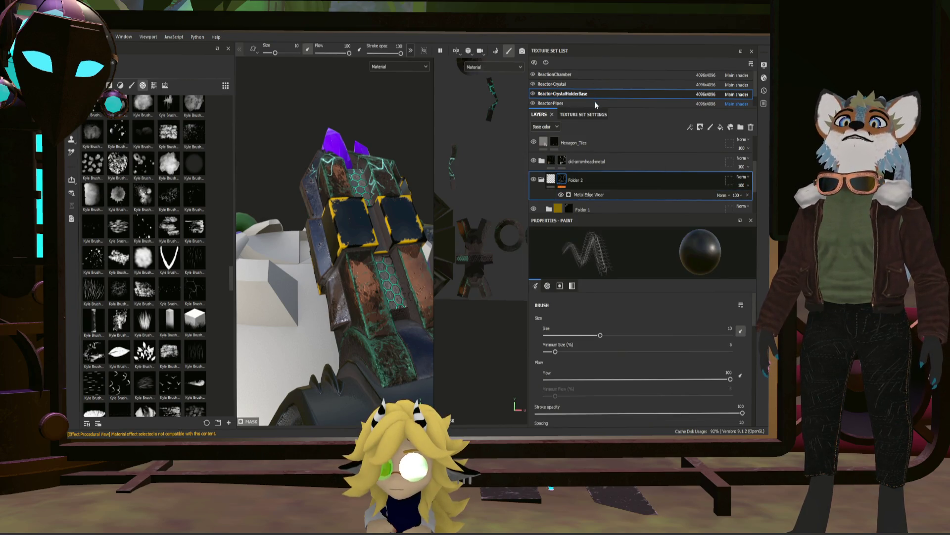
left_click(700, 128)
scroll(328, 263, "up", 3)
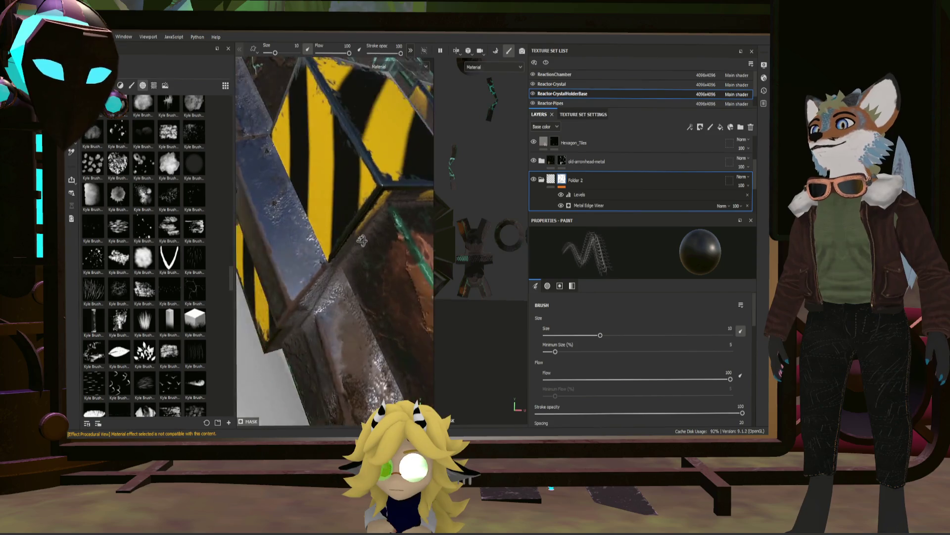
left_click_drag(323, 264, 401, 260, "alt")
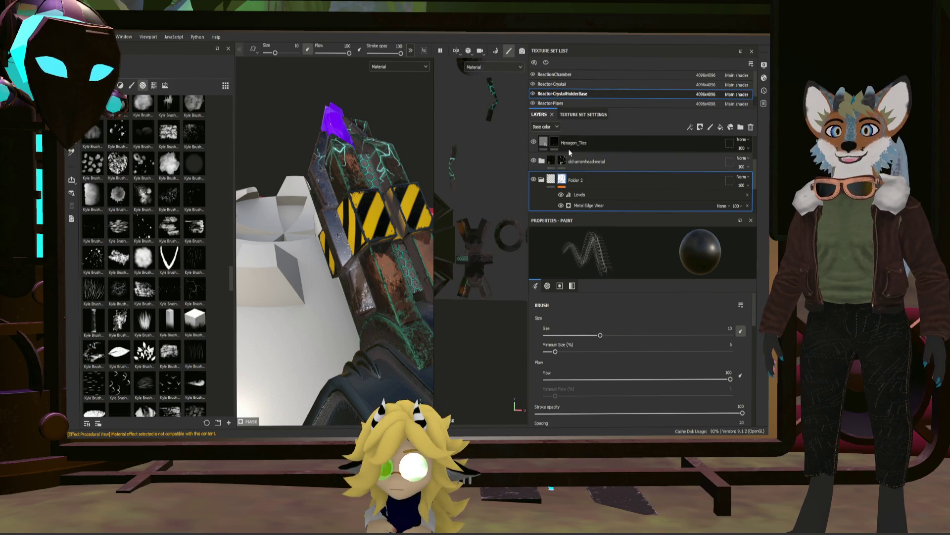
- Tune Metal Edge Wear's wear level and contrast, settling contrast at 0.71
left_click(608, 204)
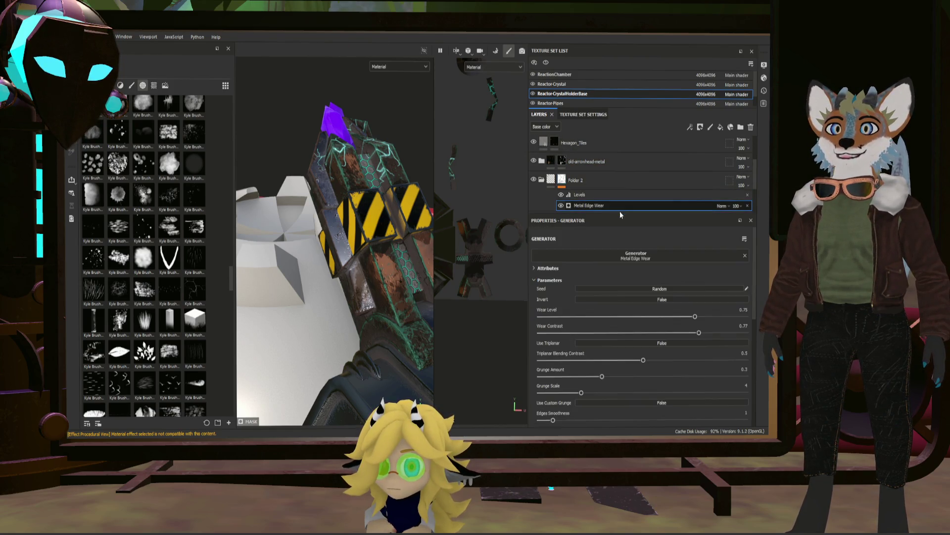
mouse_move(699, 334)
left_mouse_down()
mouse_move(615, 336)
mouse_move(628, 336)
left_mouse_up()
left_click_drag(679, 316, 601, 319)
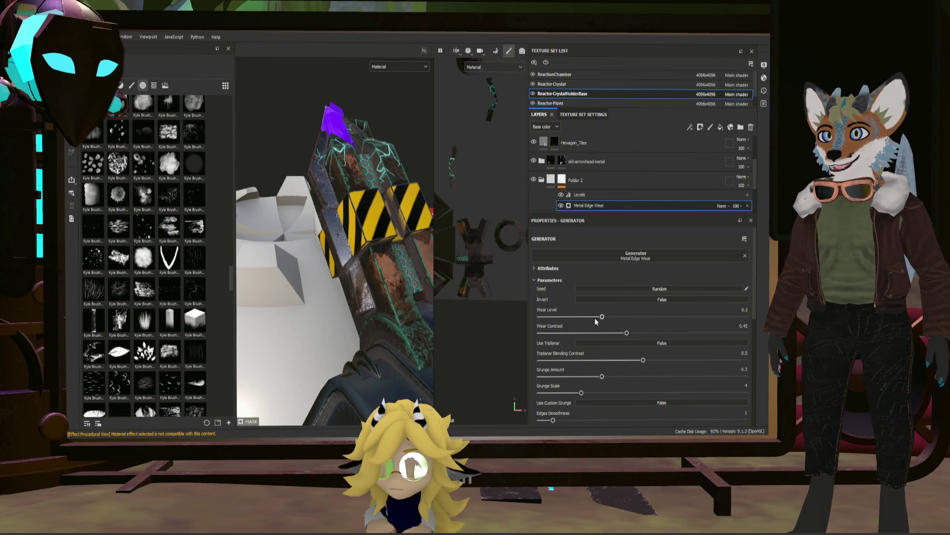
left_click(568, 333)
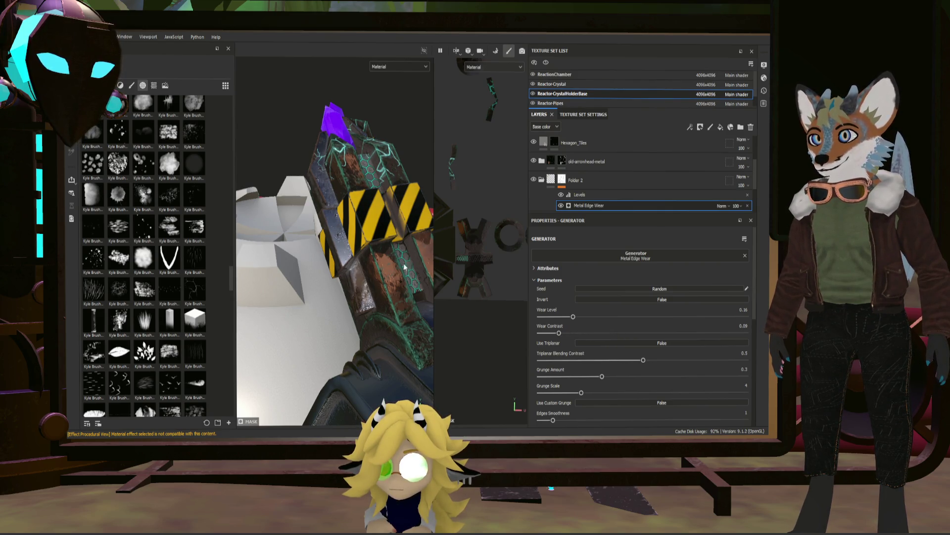
scroll(354, 219, "up", 2)
scroll(354, 218, "up", 2)
scroll(354, 219, "up", 2)
scroll(371, 230, "up", 2)
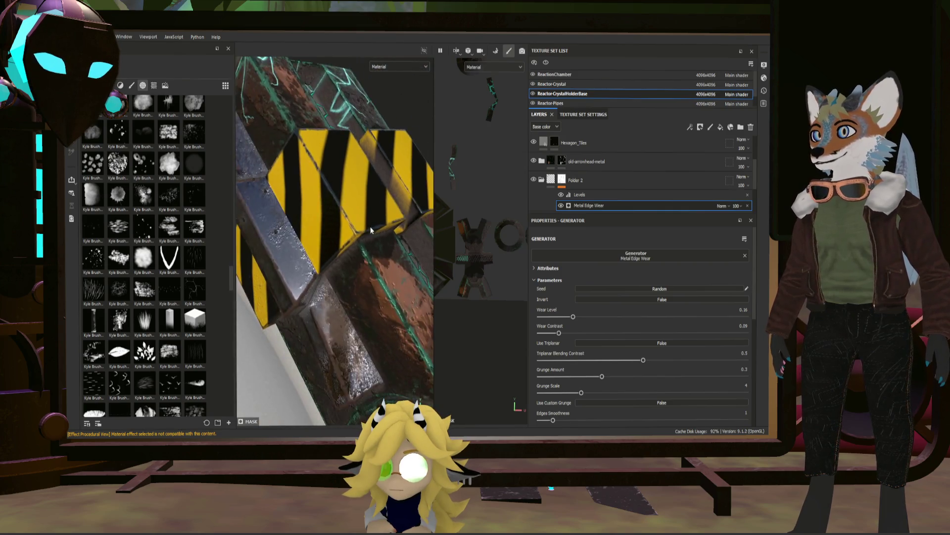
scroll(370, 230, "down", 2)
left_click_drag(573, 333, 684, 330)
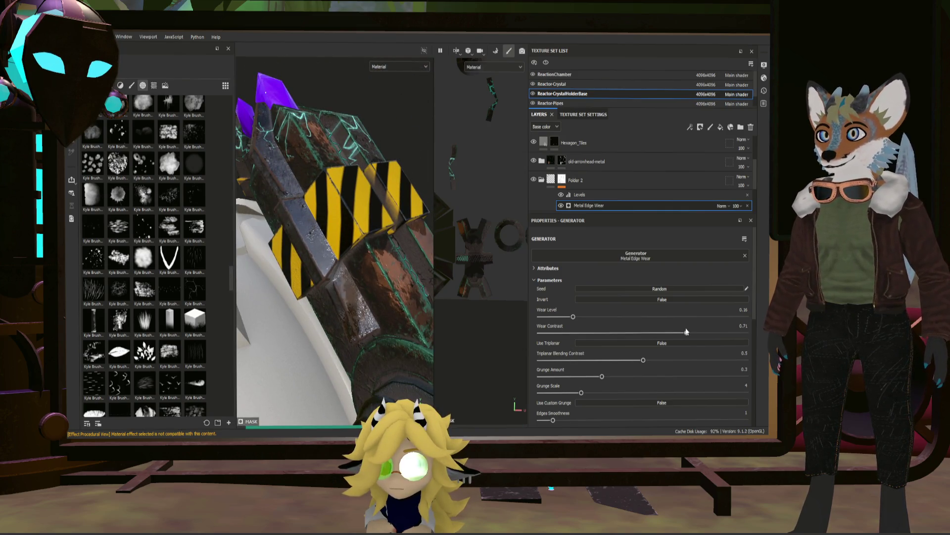
mouse_move(357, 223)
left_mouse_down("alt")
mouse_move(384, 232)
mouse_move(419, 217)
mouse_move(590, 343)
left_mouse_up("alt")
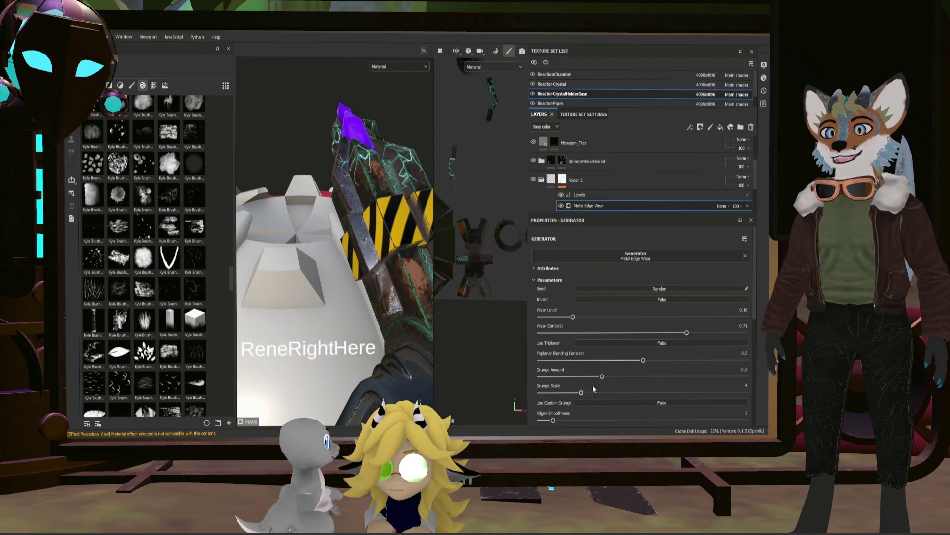
- Raise grunge amount to 0.72, enlarge grunge scale and set wear level to about 0.7
left_click_drag(603, 376, 688, 376)
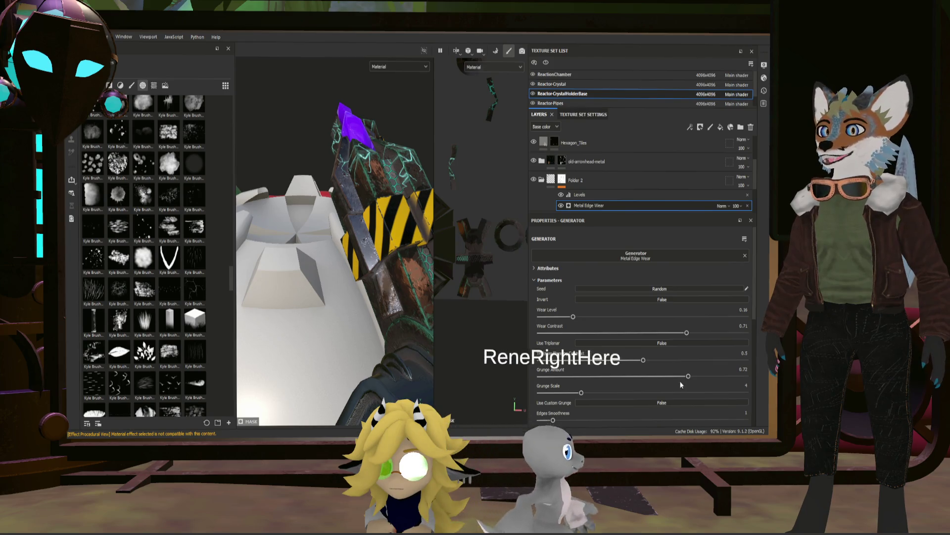
scroll(393, 215, "up", 3)
left_click_drag(394, 216, 432, 309, "alt")
scroll(397, 233, "up", 2)
left_click_drag(588, 391, 649, 388)
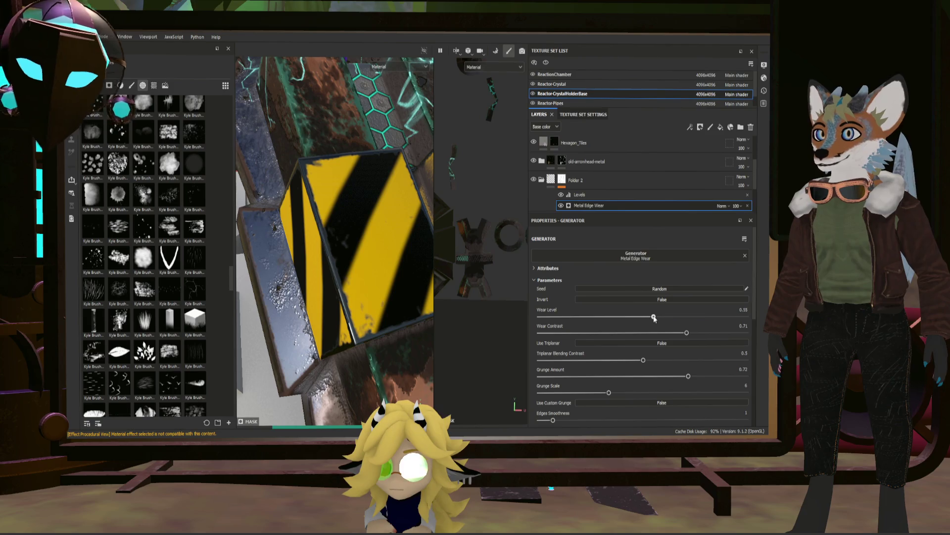
left_click_drag(654, 318, 678, 317)
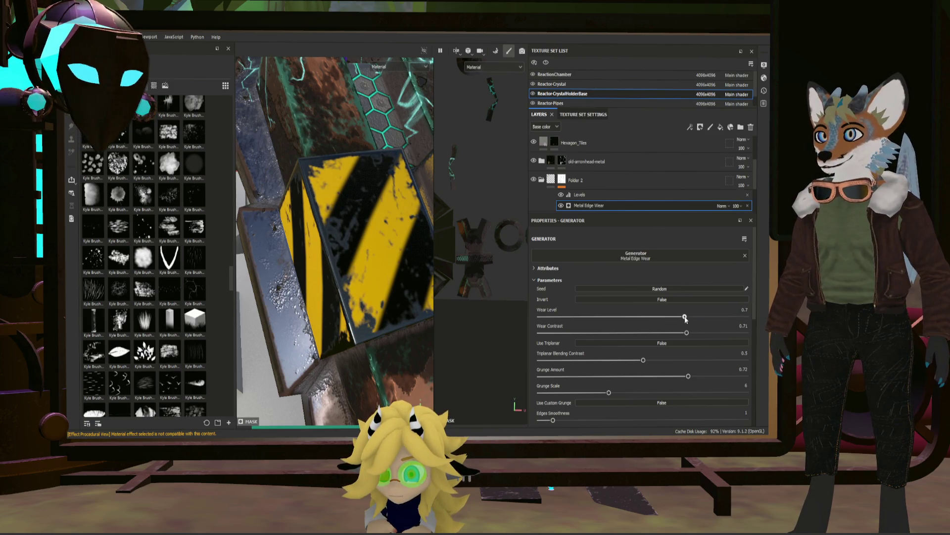
left_click_drag(357, 238, 418, 218, "alt")
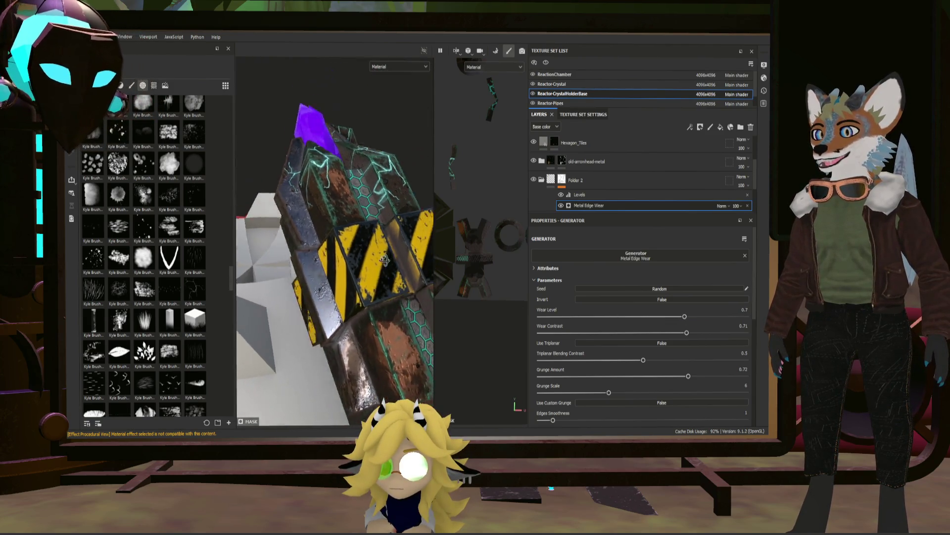
mouse_move(463, 279)
left_mouse_down("alt")
mouse_move(368, 320)
mouse_move(402, 267)
mouse_move(270, 279)
mouse_move(350, 296)
mouse_move(399, 263)
mouse_move(332, 311)
left_mouse_up("alt")
scroll(350, 296, "up", 3)
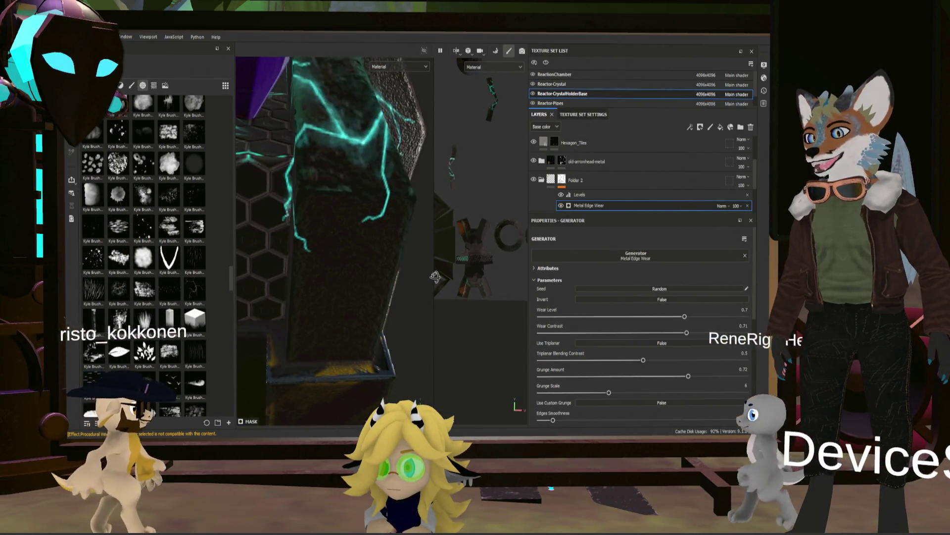
scroll(333, 311, "down", 5)
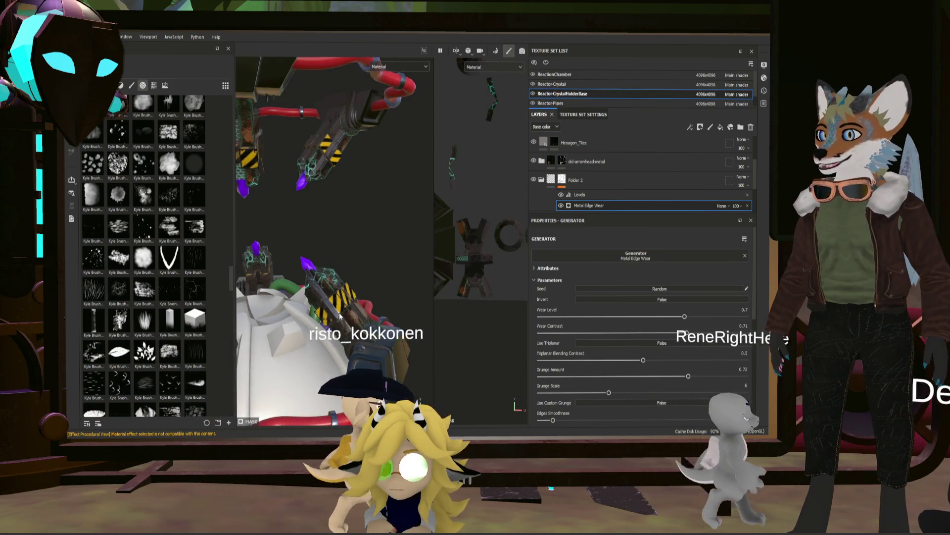
- Widen the 3D view and lower Metal Edge Wear's wear level to 0.25
mouse_move(333, 311)
left_mouse_down("alt")
mouse_move(280, 288)
mouse_move(346, 311)
mouse_move(388, 310)
left_mouse_up("alt")
scroll(346, 311, "up", 5)
scroll(346, 311, "up", 3)
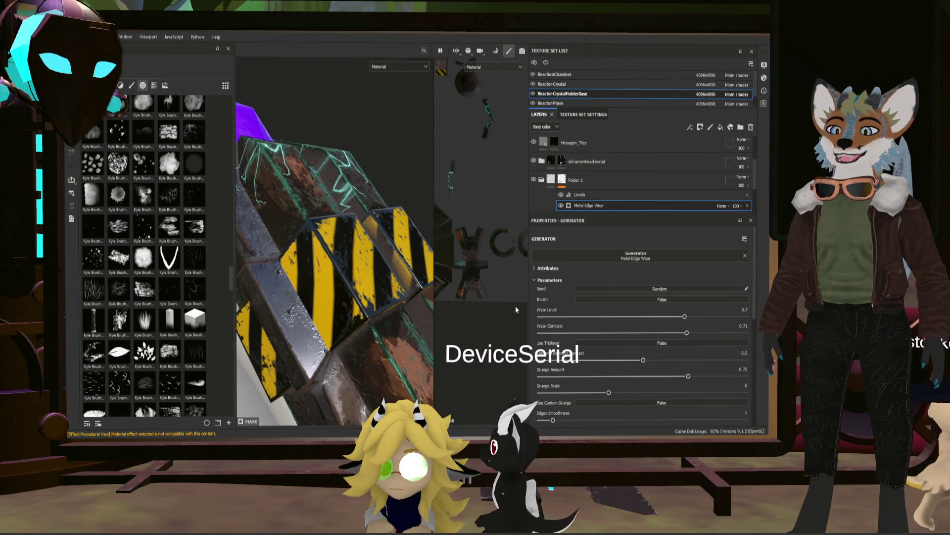
scroll(378, 311, "down", 3)
scroll(374, 311, "down", 2)
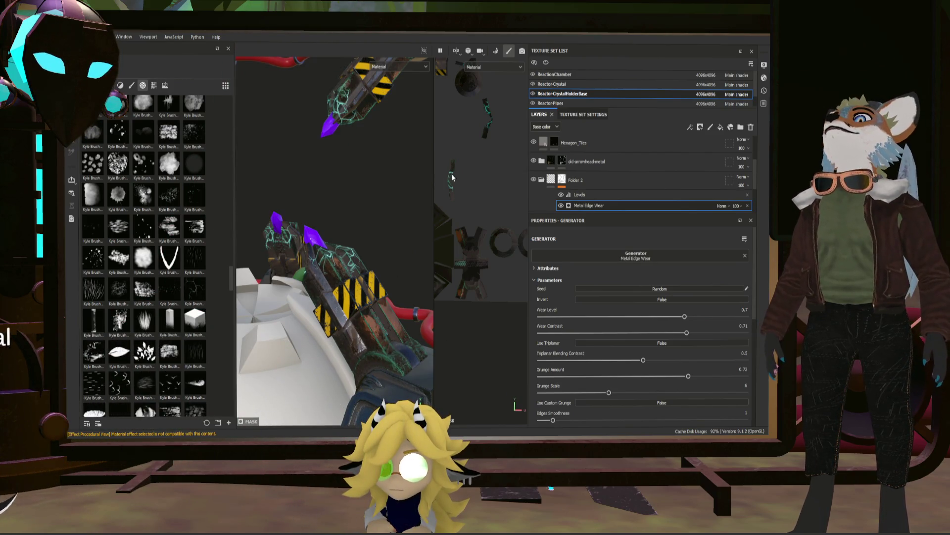
left_click_drag(528, 194, 668, 201)
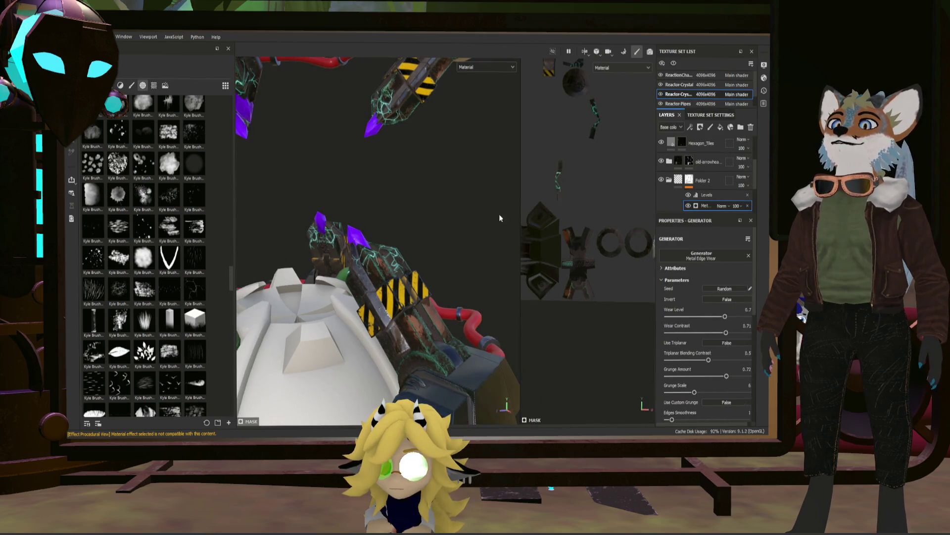
mouse_move(520, 209)
left_mouse_down()
mouse_move(607, 216)
mouse_move(426, 234)
mouse_move(433, 200)
mouse_move(345, 203)
mouse_move(519, 223)
left_mouse_up()
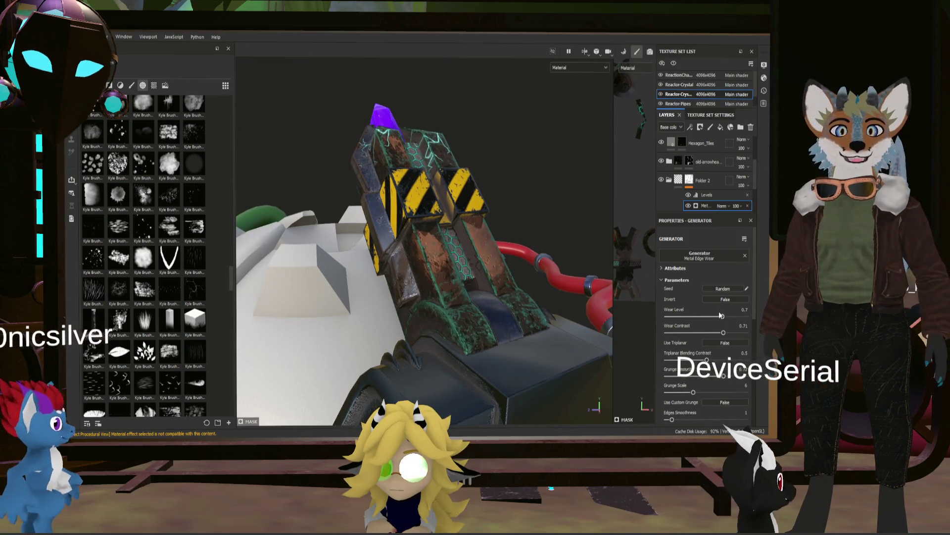
left_click(687, 317)
mouse_move(386, 160)
left_mouse_down("alt")
mouse_move(406, 149)
mouse_move(425, 253)
mouse_move(396, 240)
mouse_move(409, 236)
mouse_move(445, 260)
left_mouse_up("alt")
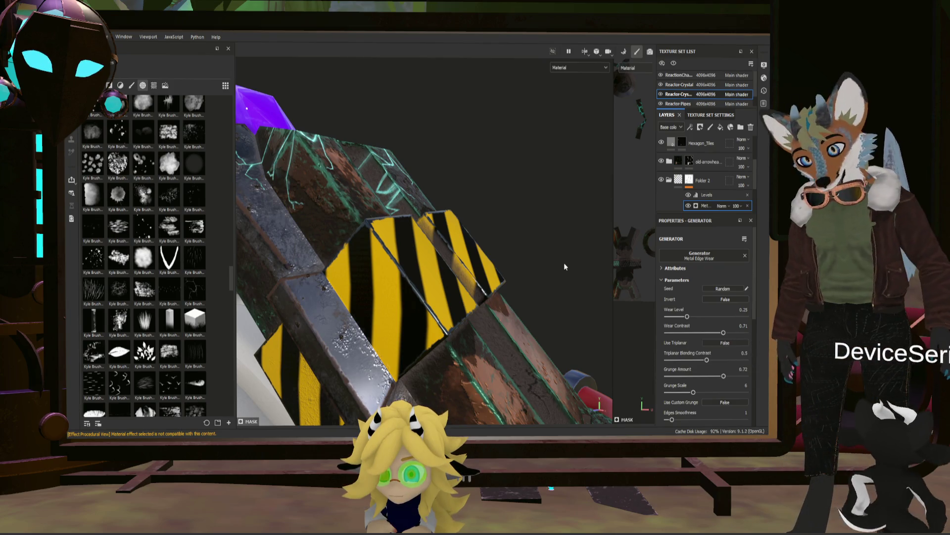
- Orbit the framed model from the white dome around to the dark cannon housing
mouse_move(564, 262)
left_mouse_down("alt")
mouse_move(463, 290)
mouse_move(600, 282)
mouse_move(458, 310)
mouse_move(423, 302)
mouse_move(445, 312)
mouse_move(470, 287)
mouse_move(427, 296)
left_mouse_up("alt")
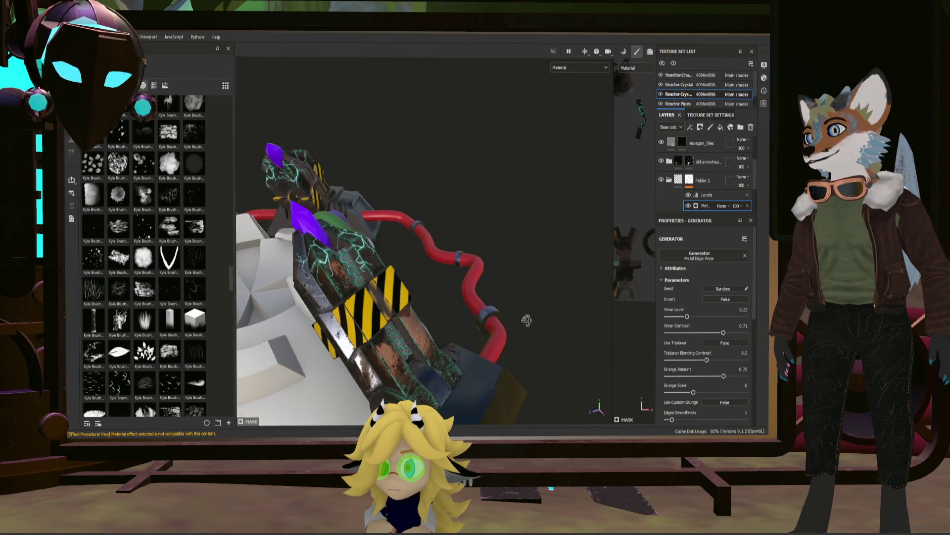
key("f")
mouse_move(427, 295)
left_mouse_down("alt")
mouse_move(410, 258)
mouse_move(420, 297)
left_mouse_up("alt")
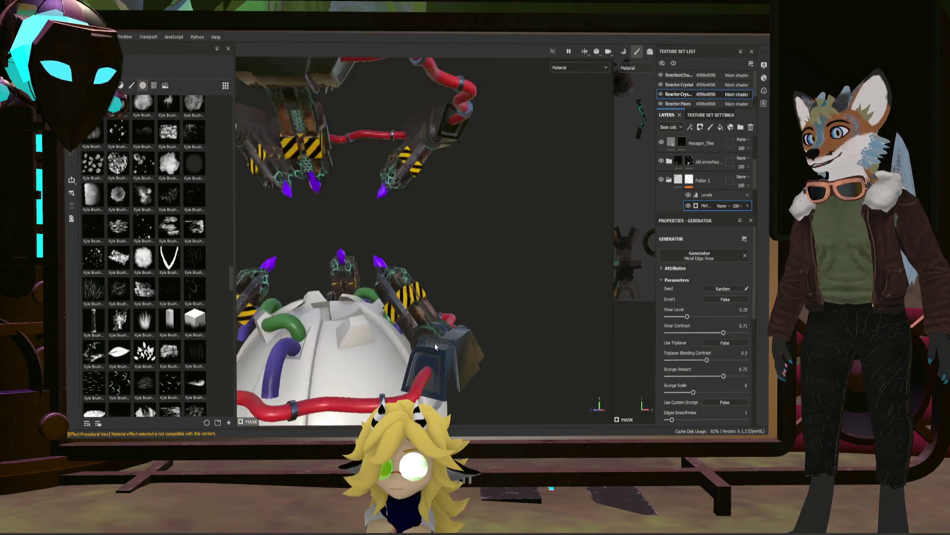
right_click_drag(419, 298, 476, 350, "alt")
mouse_move(476, 350)
left_mouse_down("alt")
mouse_move(419, 277)
mouse_move(400, 287)
left_mouse_up("alt")
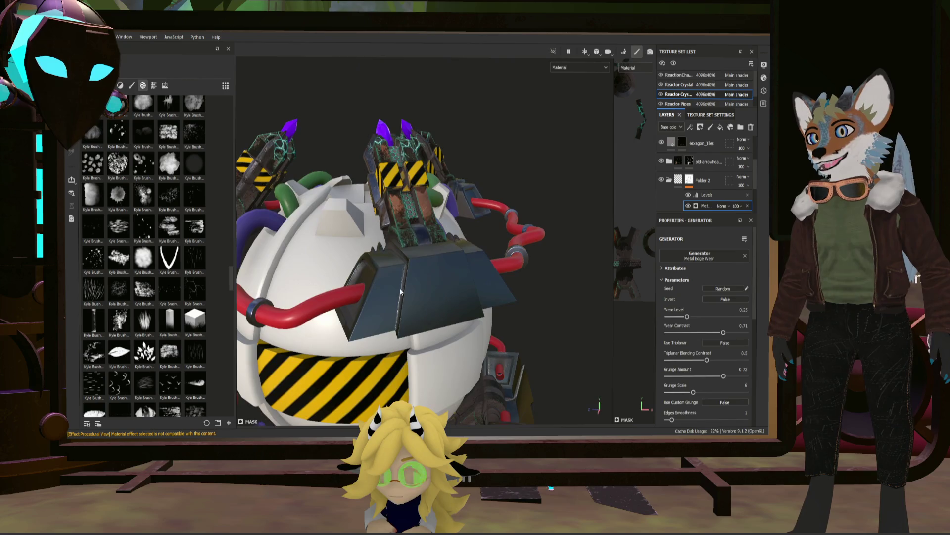
right_click_drag(400, 287, 369, 263, "alt")
mouse_move(369, 263)
left_mouse_down("alt")
mouse_move(323, 223)
mouse_move(433, 223)
mouse_move(537, 249)
left_mouse_up("alt")
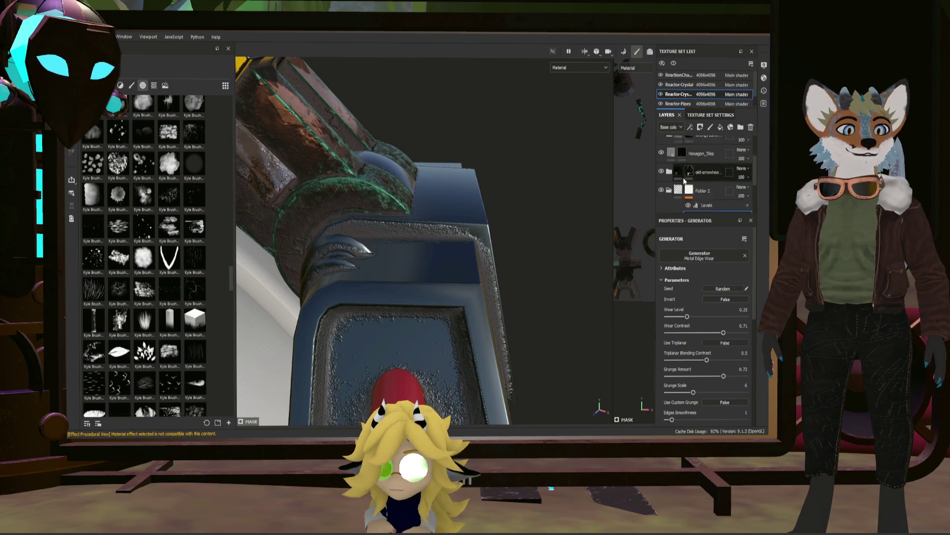
scroll(685, 182, "down", 3)
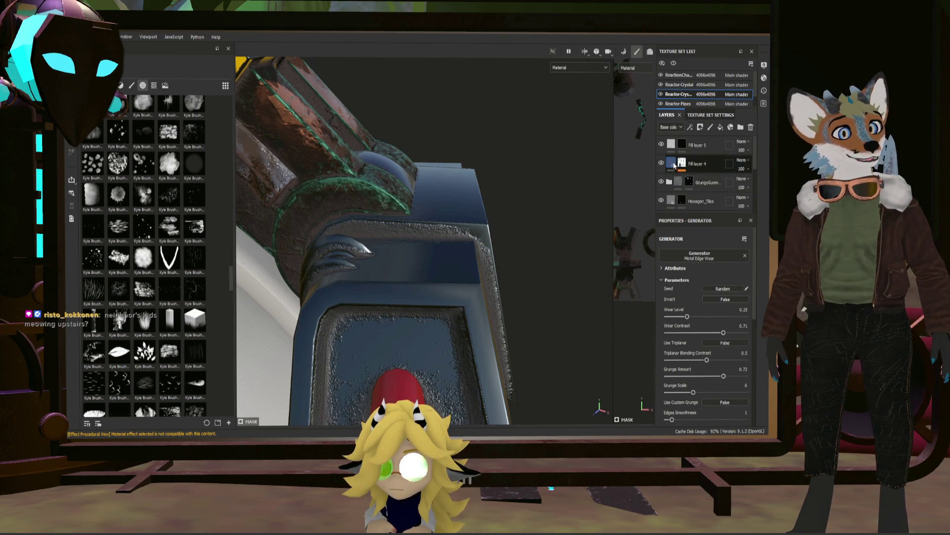
- Add a fill layer above Fill layer 5 with Roughness 0 and Metallic 1 for a mirror finish
left_click(711, 145)
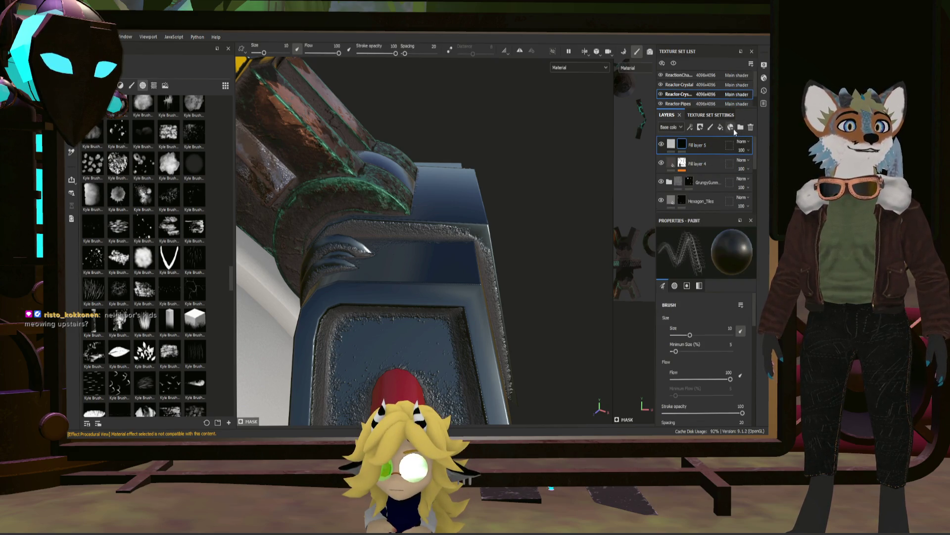
left_click(721, 128)
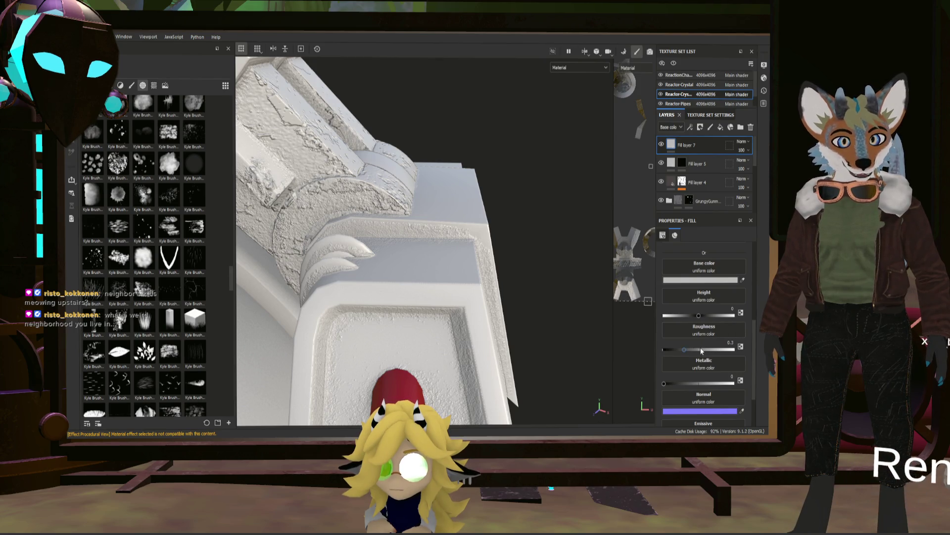
left_click(733, 349)
left_click(734, 382)
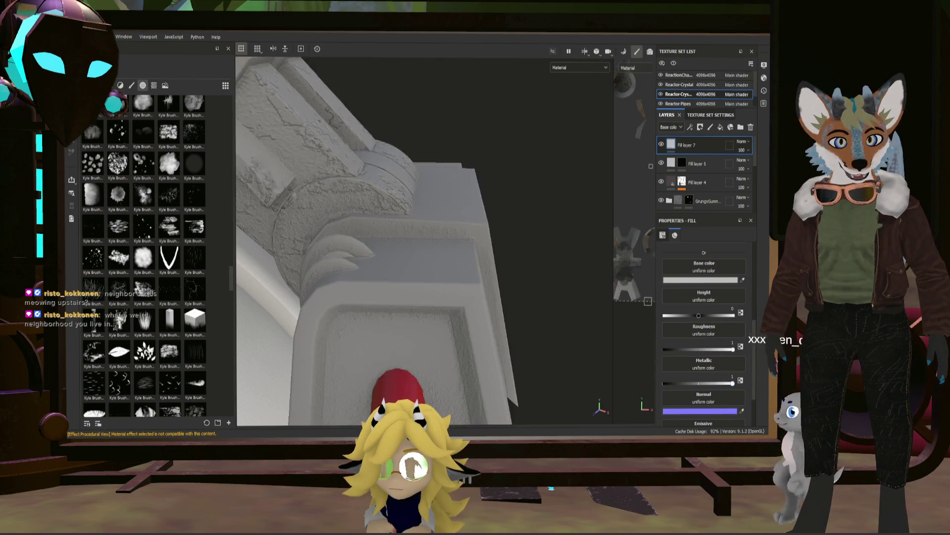
left_click_drag(733, 349, 665, 349)
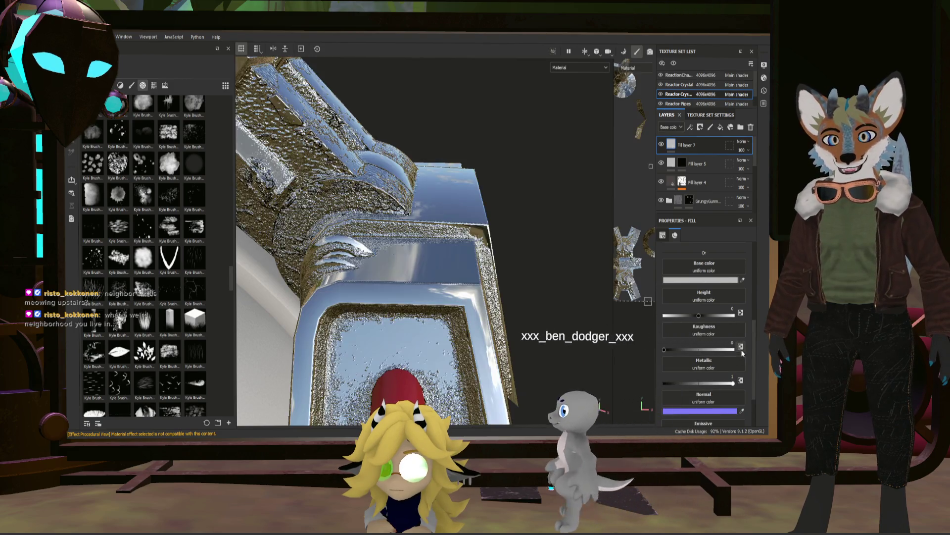
mouse_move(416, 245)
left_mouse_down("alt")
mouse_move(327, 245)
mouse_move(619, 150)
left_mouse_up("alt")
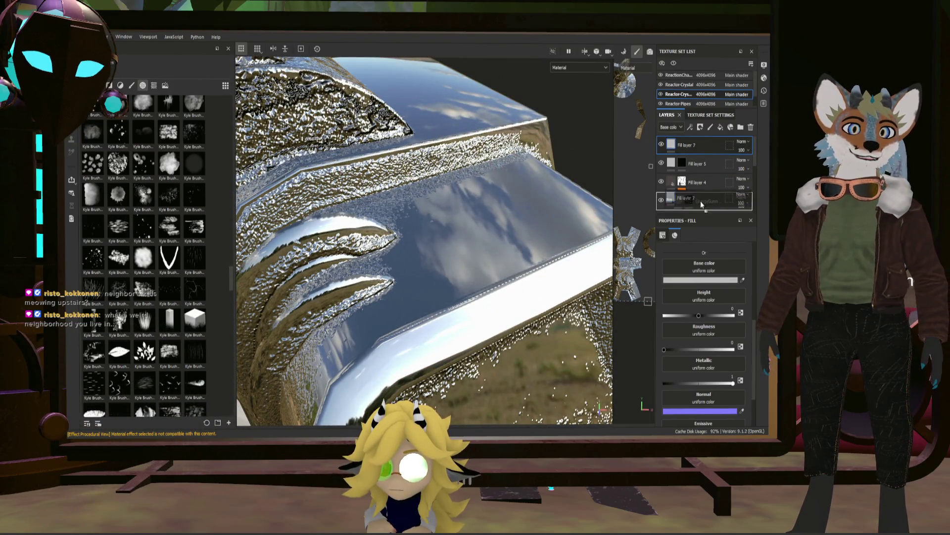
- Move the chrome Fill layer 7 below Fill layer 4 and hide it behind a black mask
left_click_drag(705, 195, 702, 208)
mouse_move(455, 283)
left_mouse_down("alt")
mouse_move(513, 245)
mouse_move(527, 217)
left_mouse_up("alt")
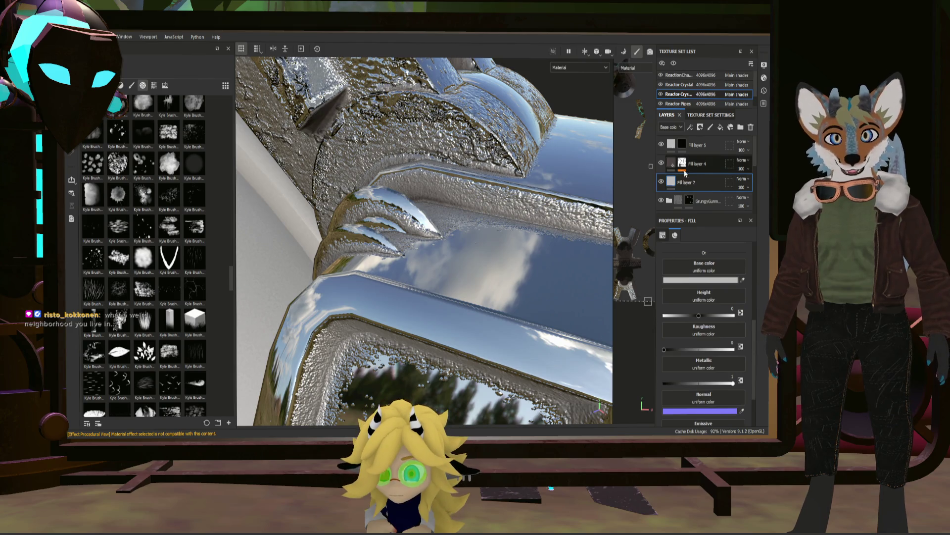
scroll(702, 187, "up", 2)
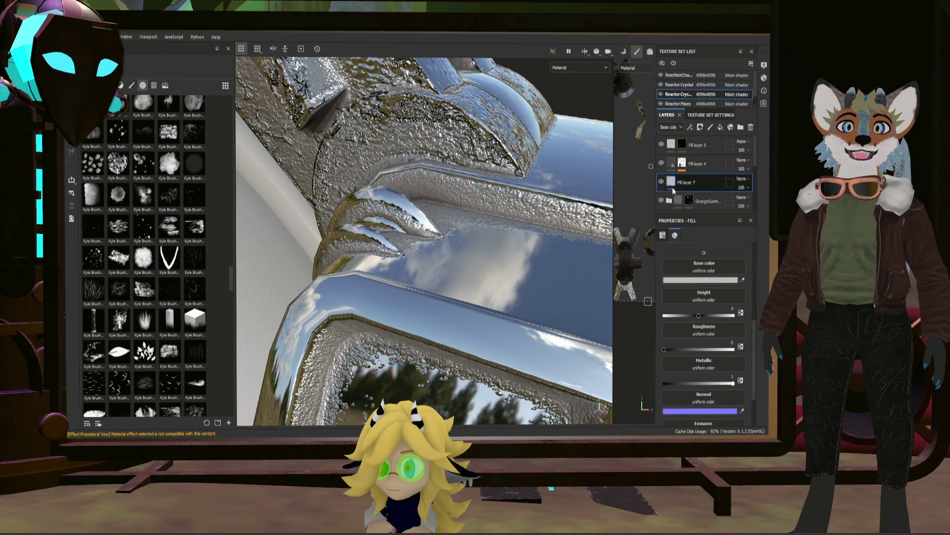
key("1")
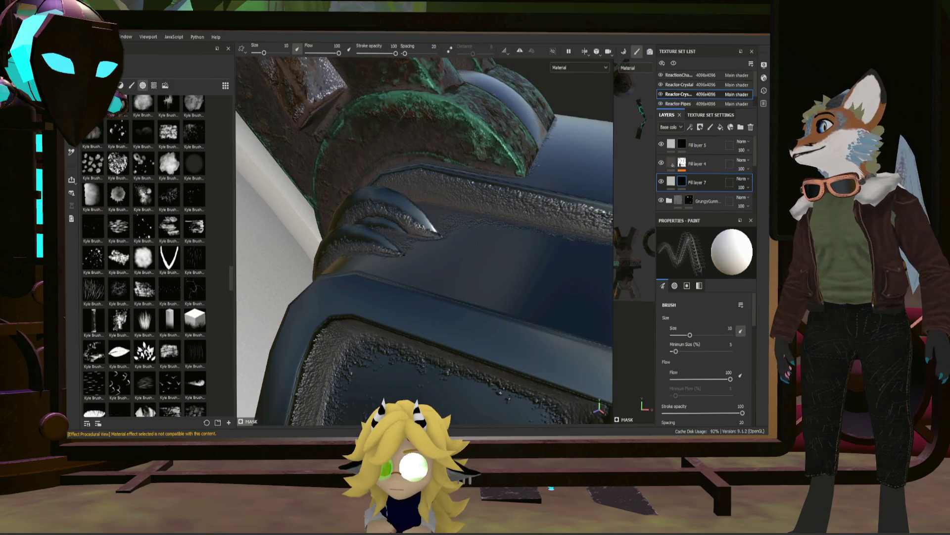
- Polygon-fill the top and lower claw faces to reveal the chrome
left_click(131, 85)
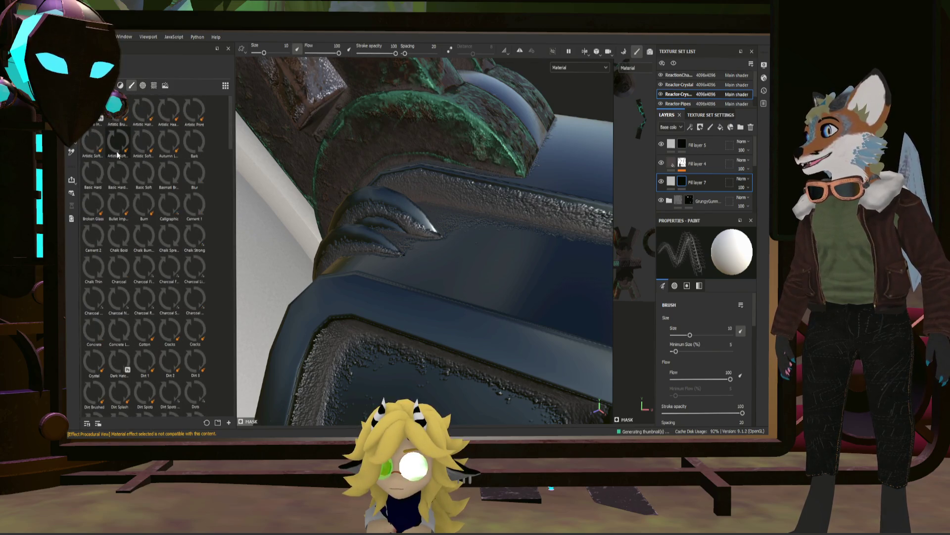
key("4")
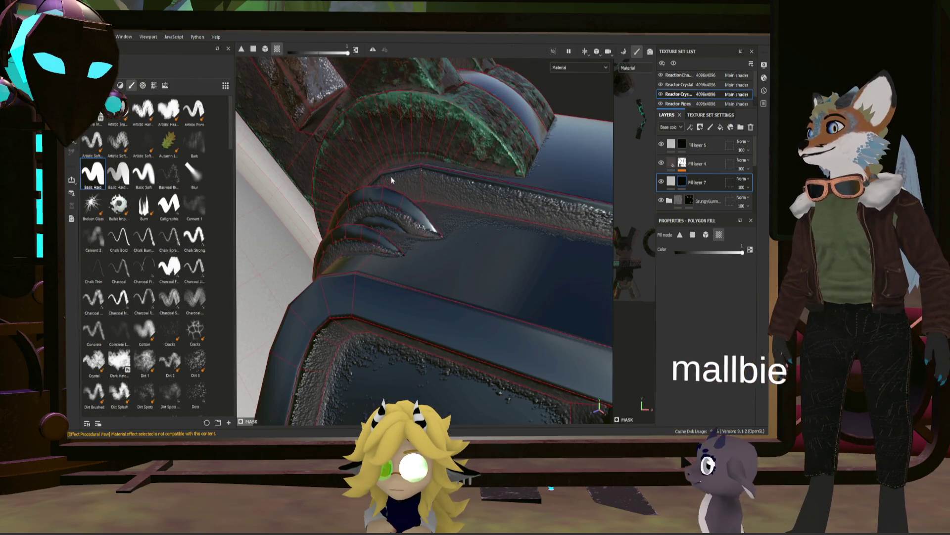
left_click(386, 212)
left_click(349, 245)
mouse_move(392, 194)
left_mouse_down("alt")
mouse_move(239, 198)
mouse_move(368, 175)
mouse_move(392, 152)
mouse_move(405, 169)
left_mouse_up("alt")
- Orbit around the pipe and connector, then select Fill layer 4 showing its Dirt effect
left_click_drag(424, 155, 426, 151, "alt")
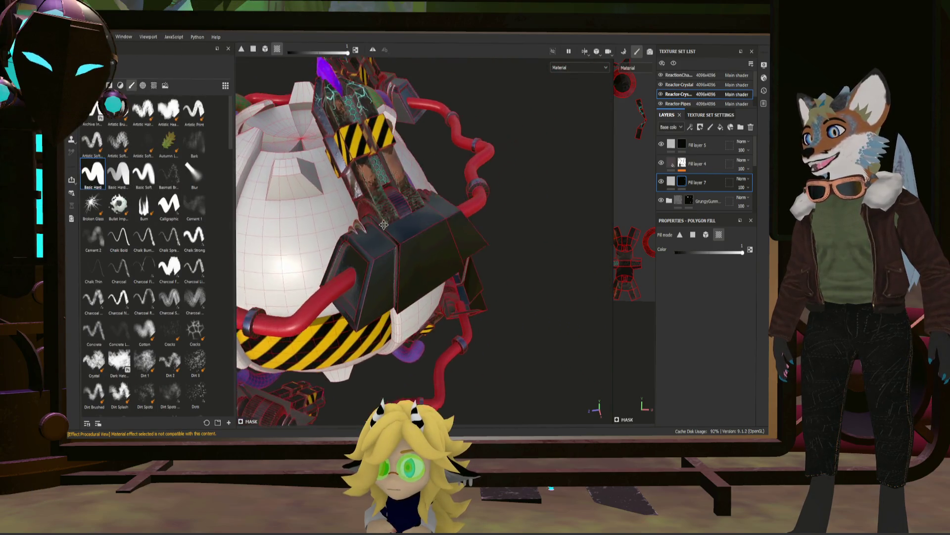
scroll(425, 152, "up", 5)
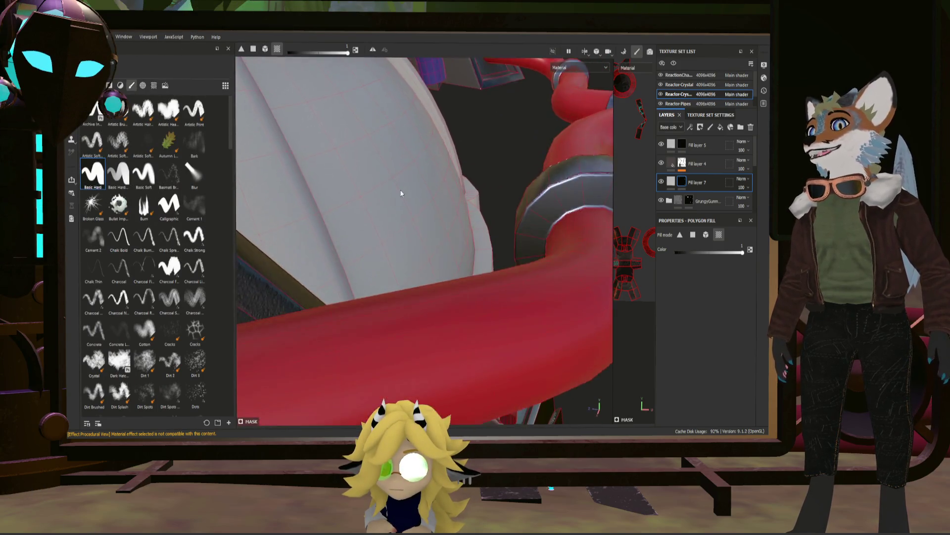
scroll(399, 195, "down", 5)
scroll(370, 198, "up", 2)
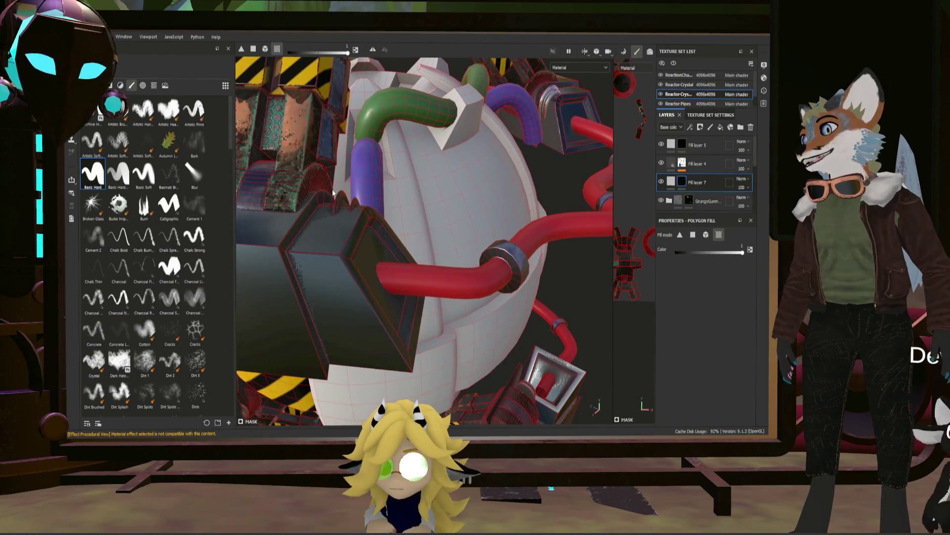
scroll(349, 201, "up", 3)
scroll(339, 203, "up", 2)
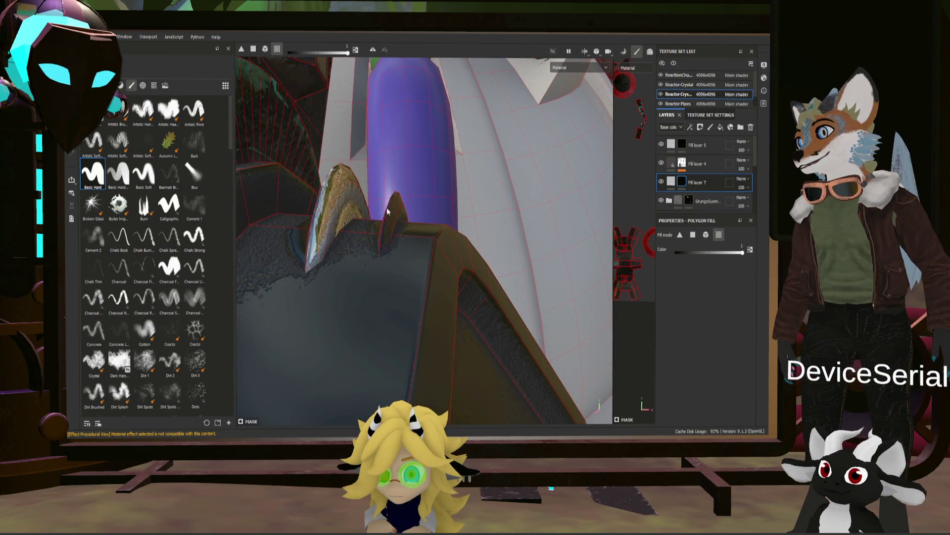
left_click_drag(339, 203, 380, 207, "alt")
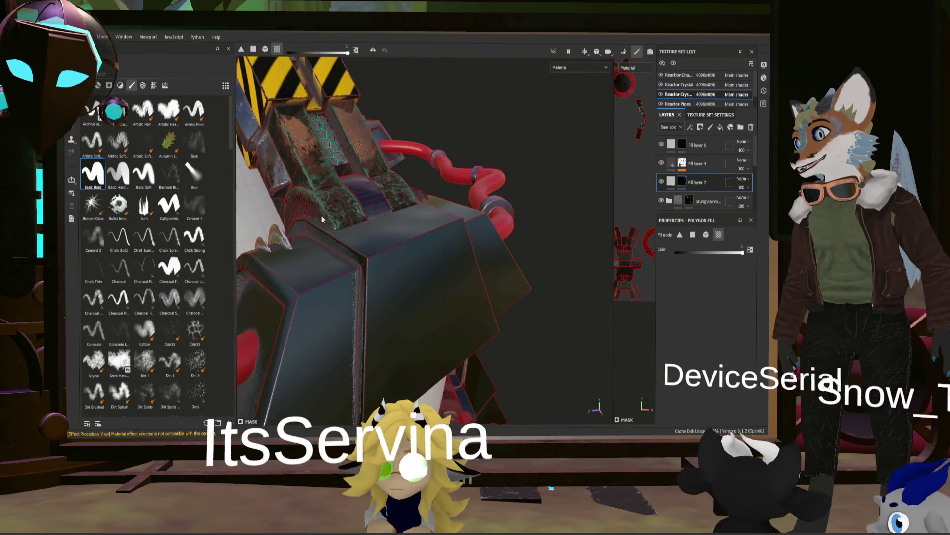
left_click_drag(380, 207, 483, 198, "alt")
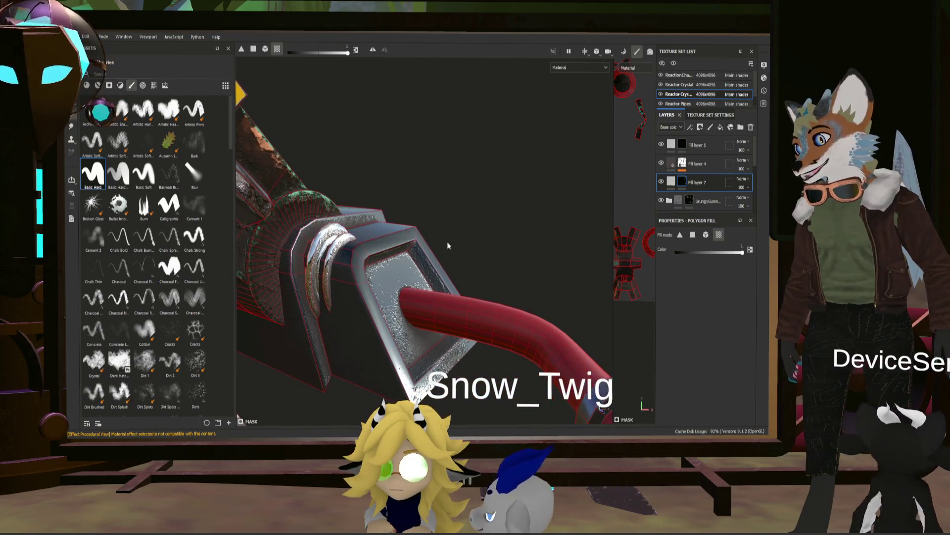
scroll(447, 241, "up", 5)
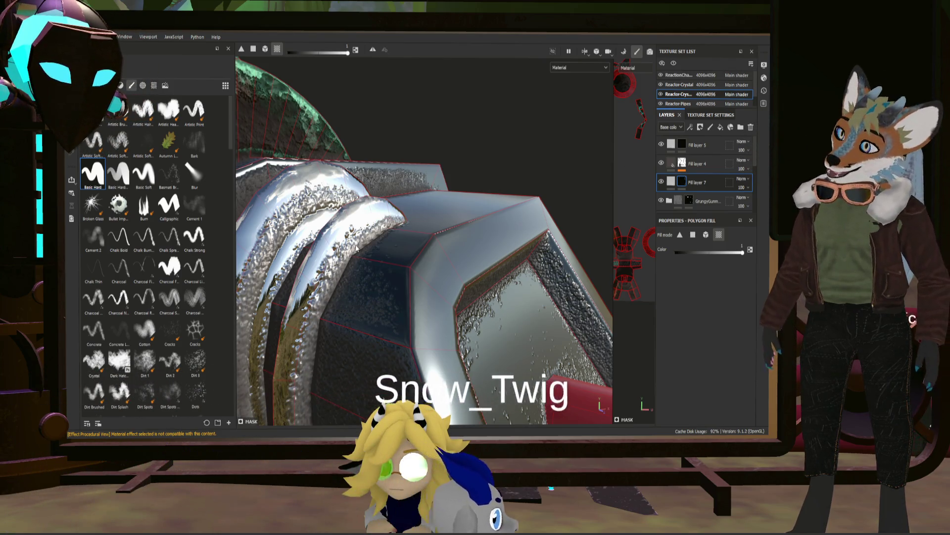
left_click(683, 165)
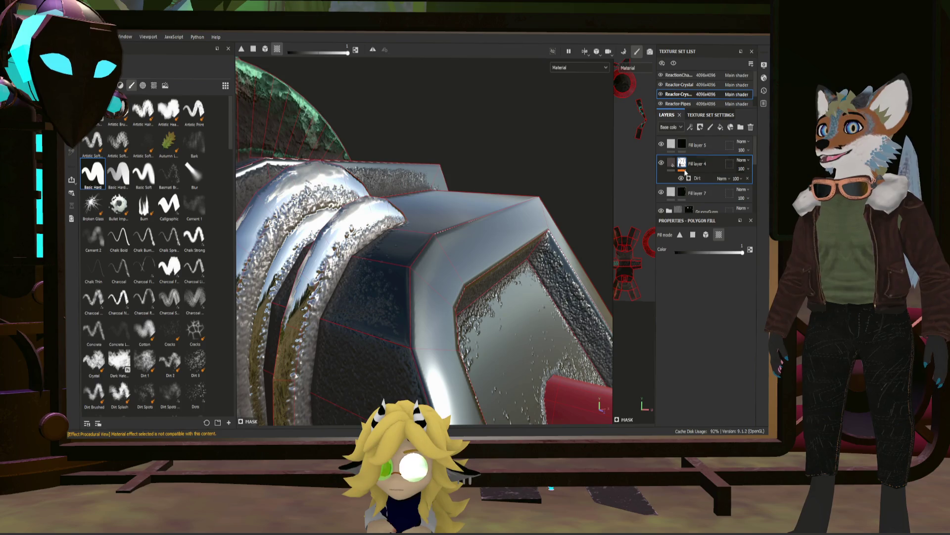
- Reduce the Dirt generator's contrast on Fill layer 4's mask
left_click(704, 177)
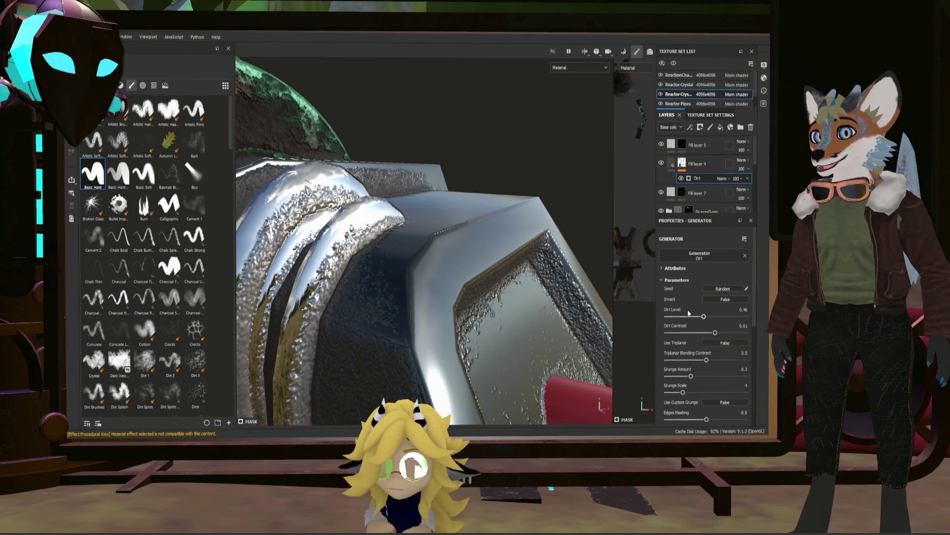
left_click_drag(688, 334, 713, 333)
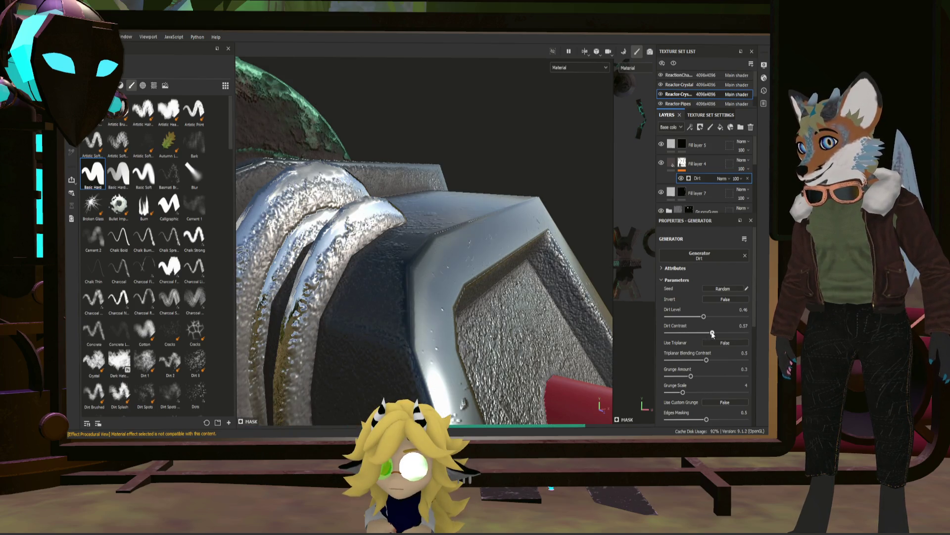
key("Delete")
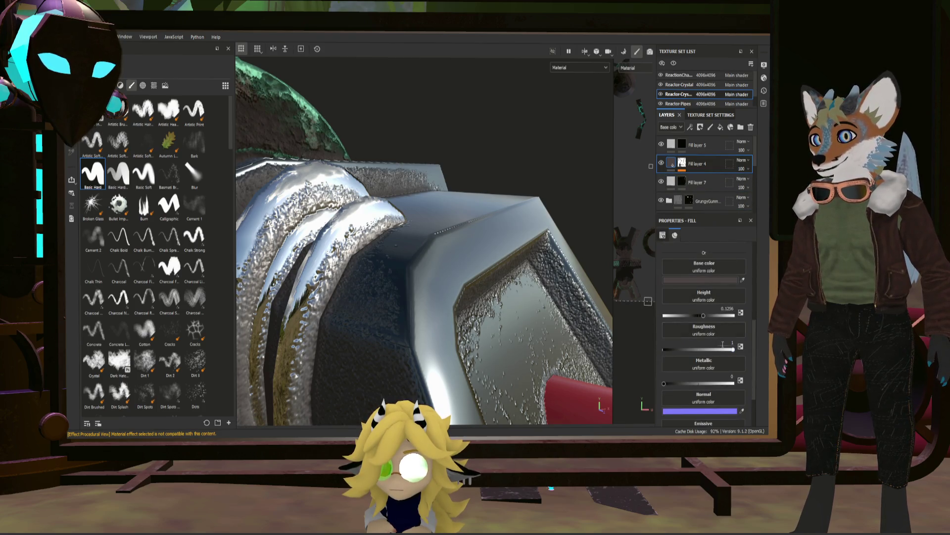
- Lower Fill layer 4's height to smooth the bumps and inspect the metal block
left_click_drag(703, 314, 698, 315)
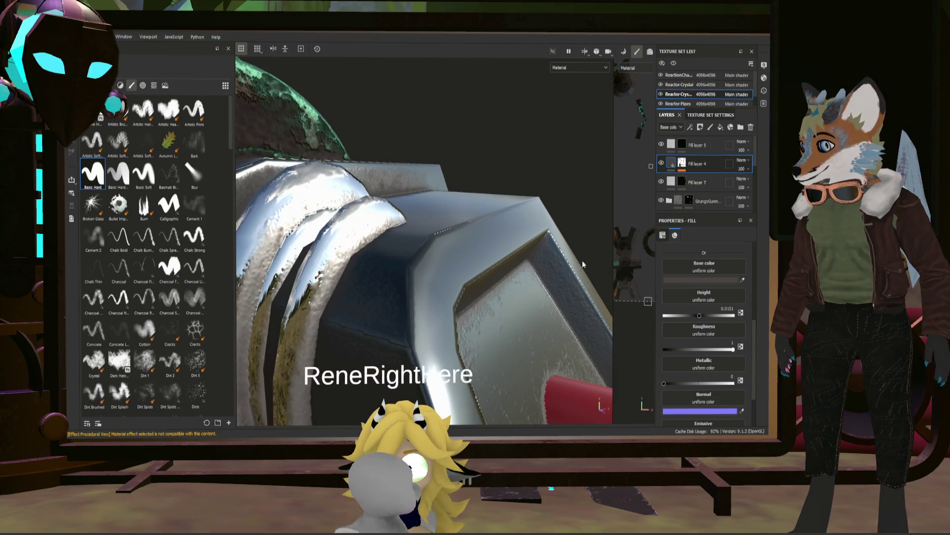
left_click_drag(582, 260, 339, 154, "alt")
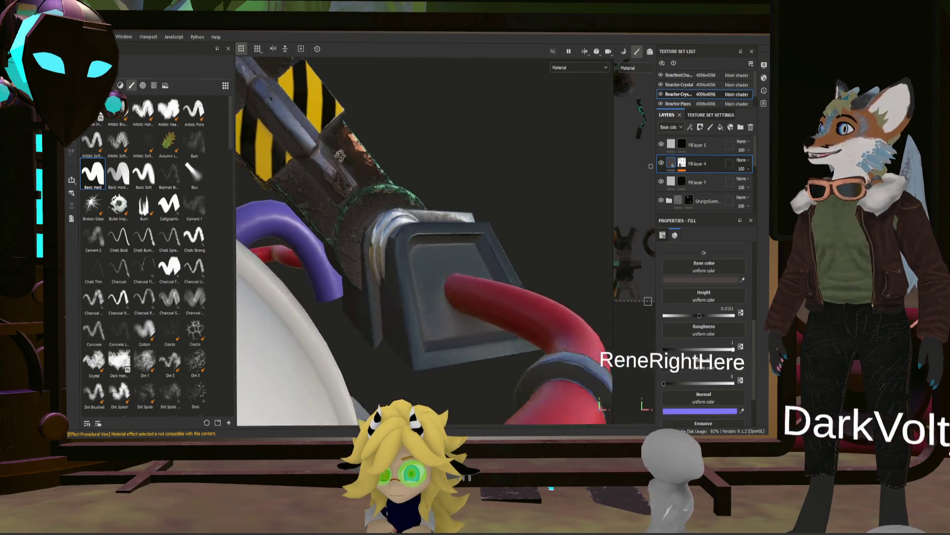
mouse_move(340, 155)
left_mouse_down("alt")
mouse_move(413, 232)
mouse_move(394, 216)
mouse_move(160, 176)
mouse_move(407, 197)
mouse_move(280, 168)
left_mouse_up("alt")
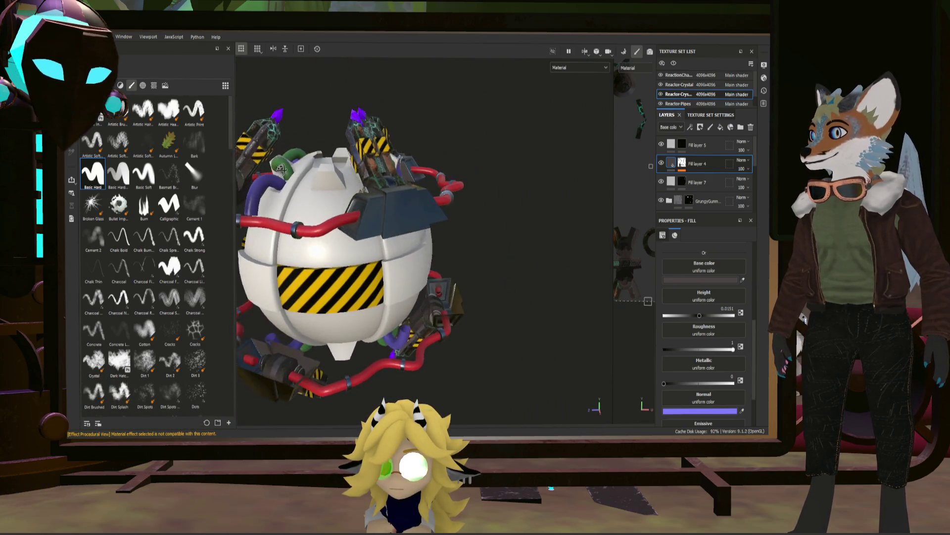
- Zoom onto the dark housing block and select Fill layer 6 with its Dirt generator
right_click_drag(281, 168, 436, 223, "alt")
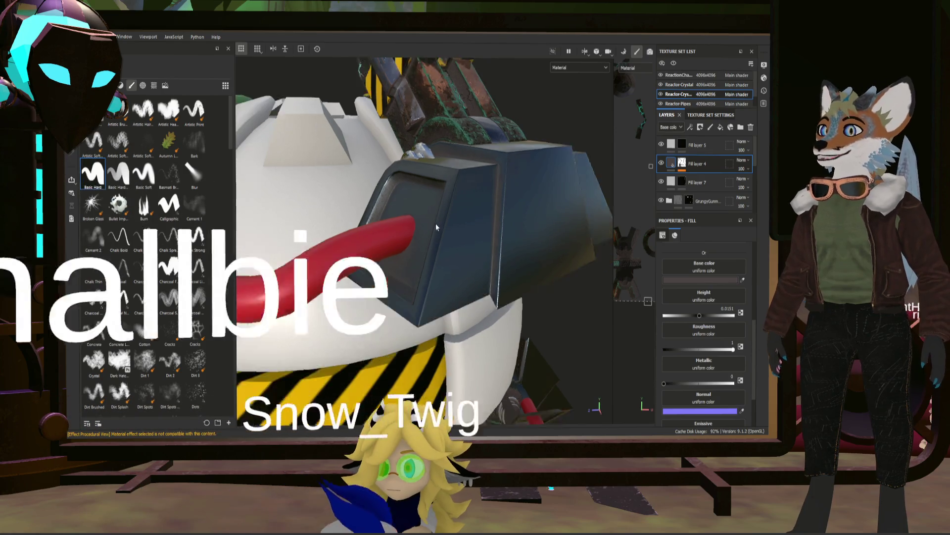
scroll(436, 224, "down", 5)
mouse_move(424, 235)
left_mouse_down("alt")
mouse_move(469, 230)
mouse_move(480, 246)
mouse_move(449, 240)
left_mouse_up("alt")
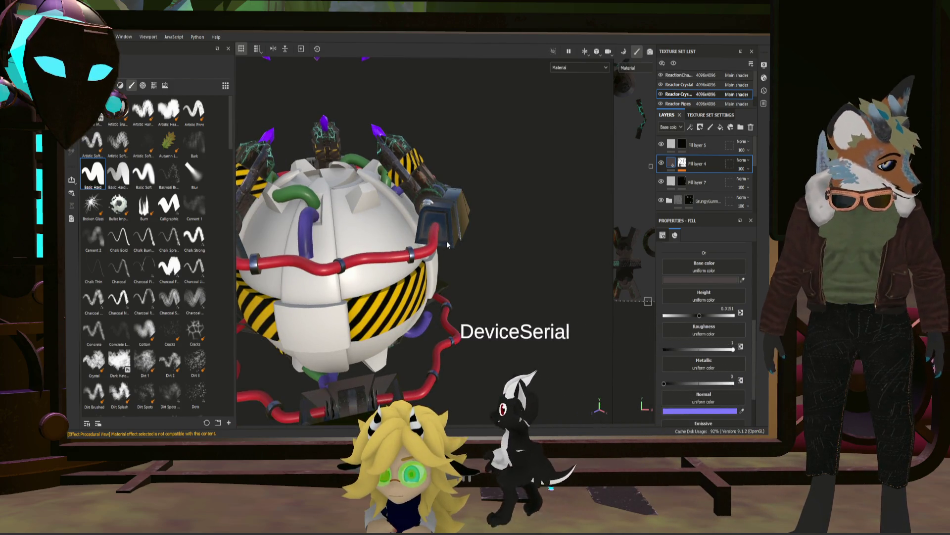
scroll(464, 202, "up", 3)
scroll(450, 177, "up", 2)
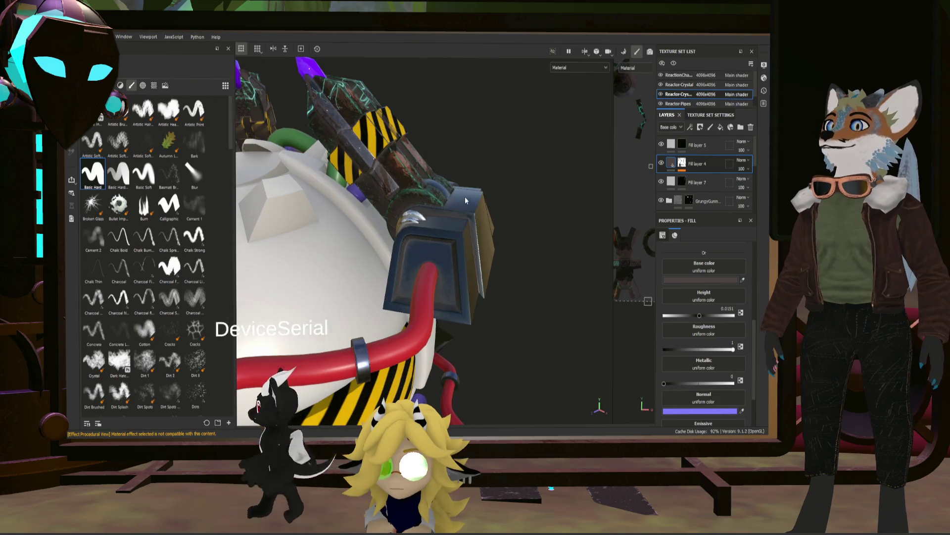
left_click_drag(465, 197, 460, 220, "alt")
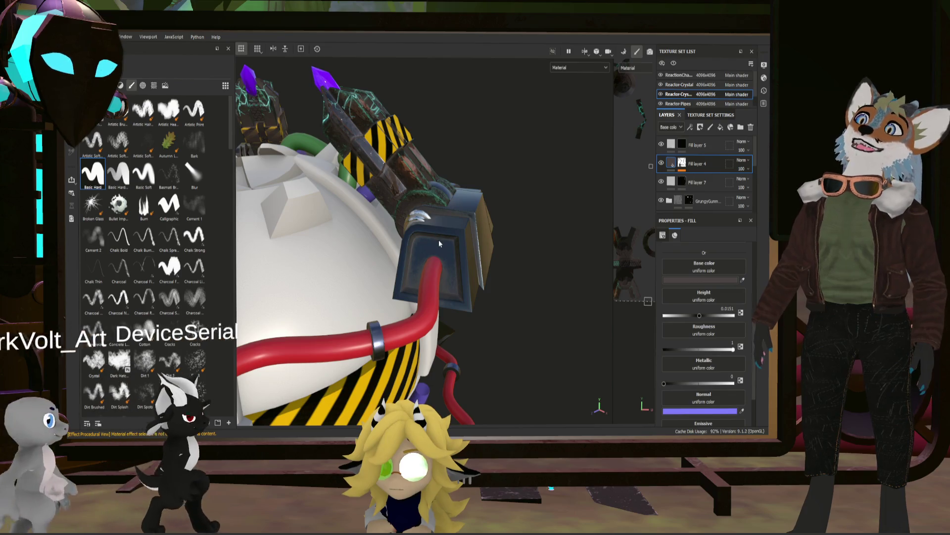
scroll(439, 240, "up", 3)
left_click_drag(460, 252, 474, 252, "alt")
scroll(674, 182, "down", 2)
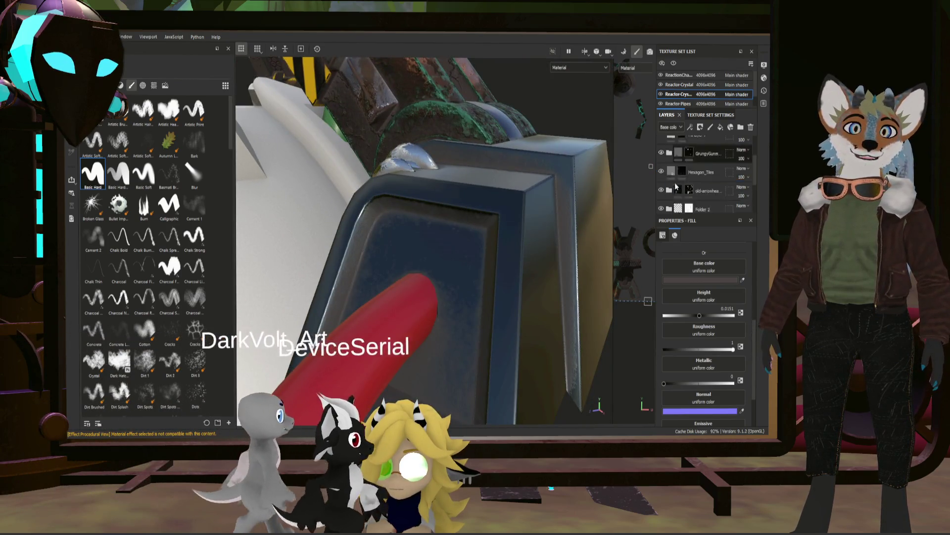
scroll(679, 190, "down", 2)
left_click(702, 181)
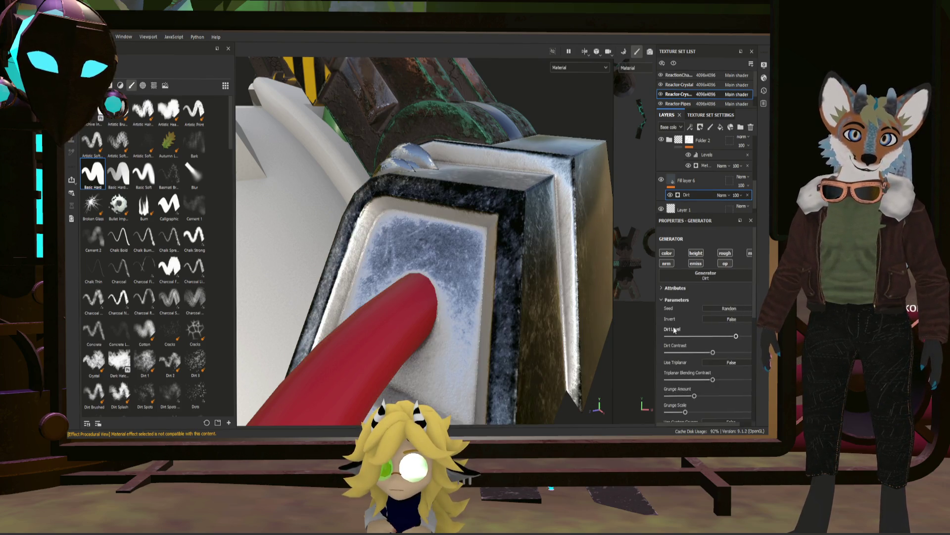
- Reseed the dirt pattern randomly and set Use Custom Grunge to True
left_click(705, 308)
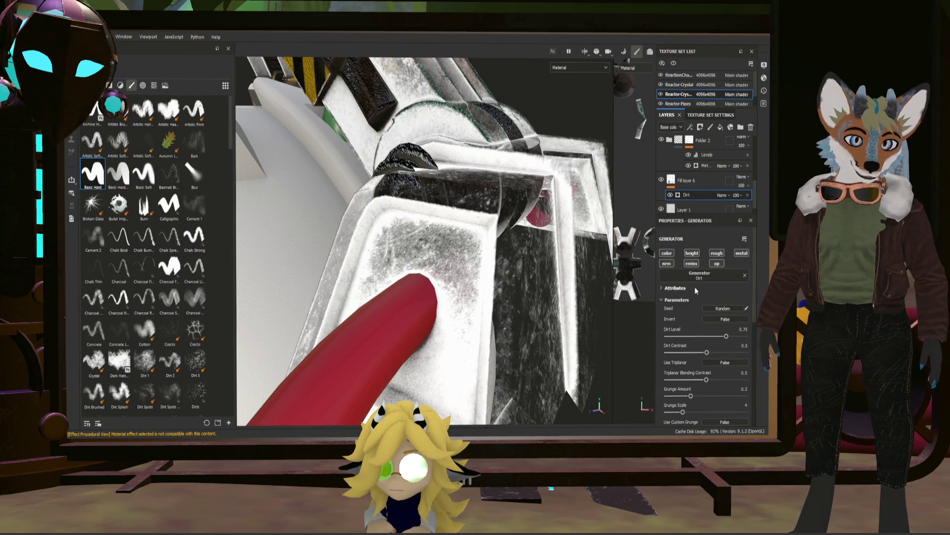
scroll(719, 325, "down", 5)
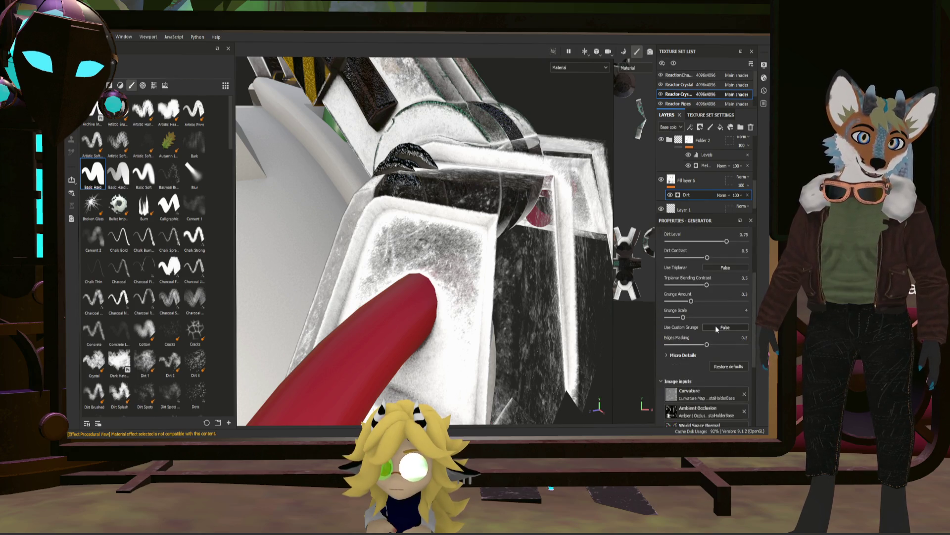
left_click(715, 326)
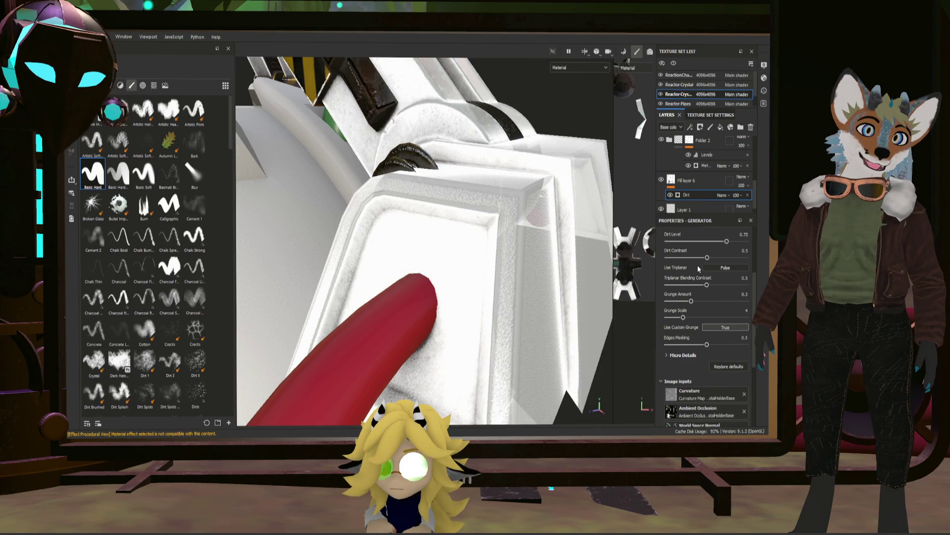
scroll(697, 266, "up", 5)
scroll(550, 273, "up", 3)
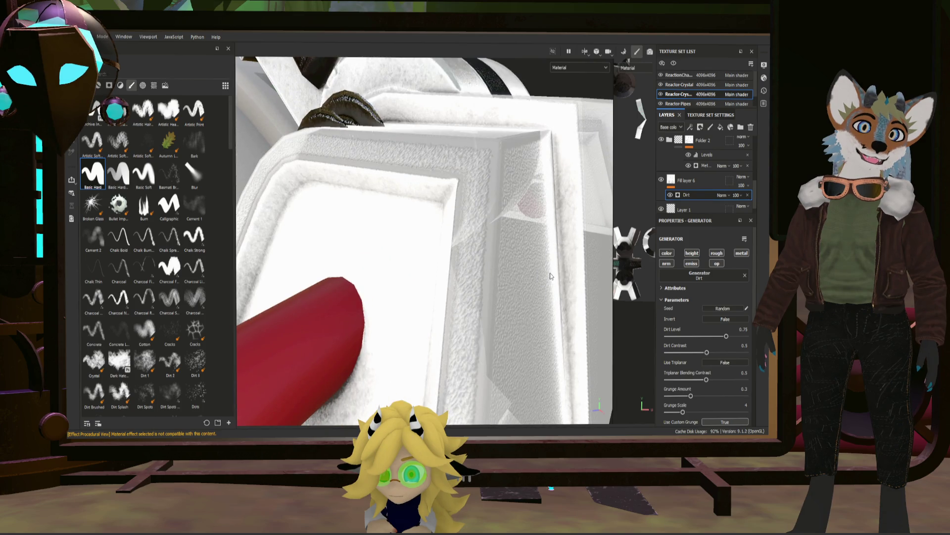
scroll(550, 273, "down", 3)
scroll(701, 198, "up", 1)
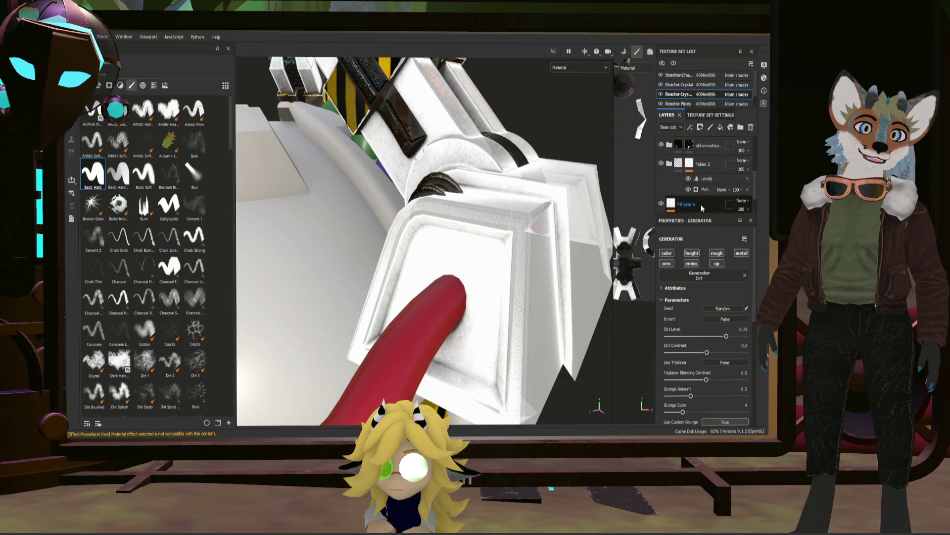
left_click(676, 210)
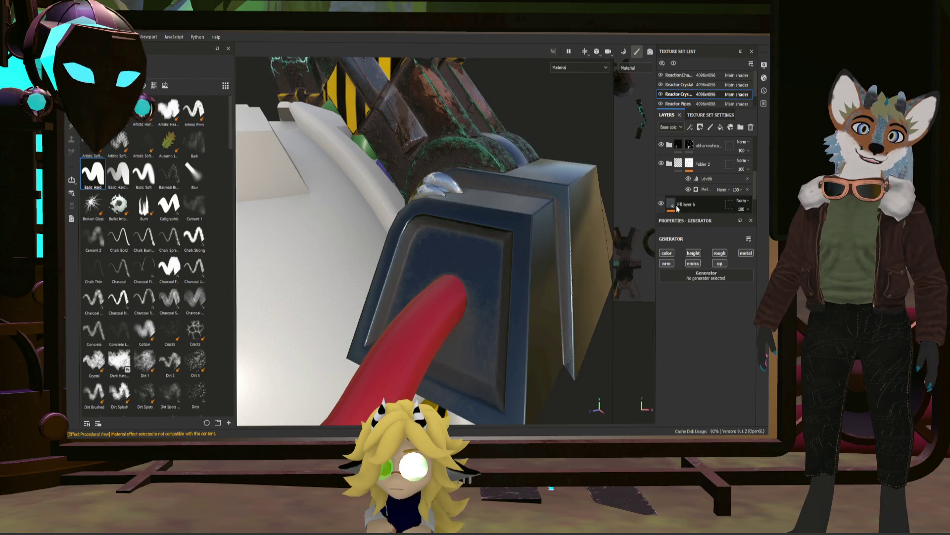
- Reselect Fill layer 6 and toggle the Polygon Fill tool on then off
left_click(676, 209)
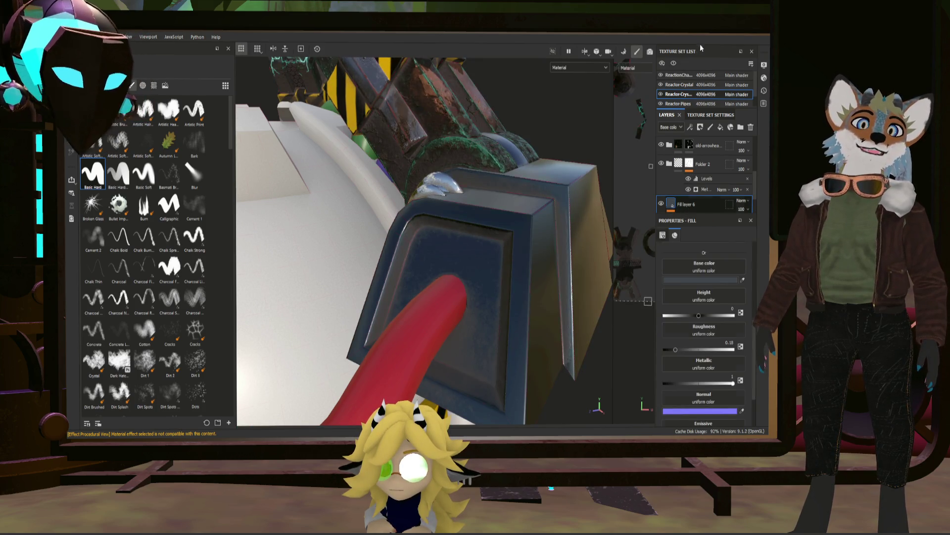
key("4")
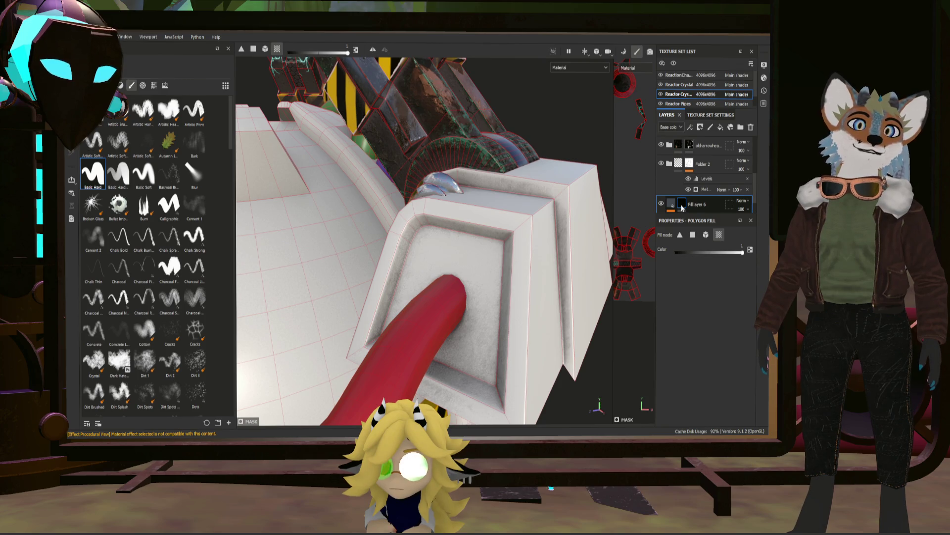
key("ctrl+z")
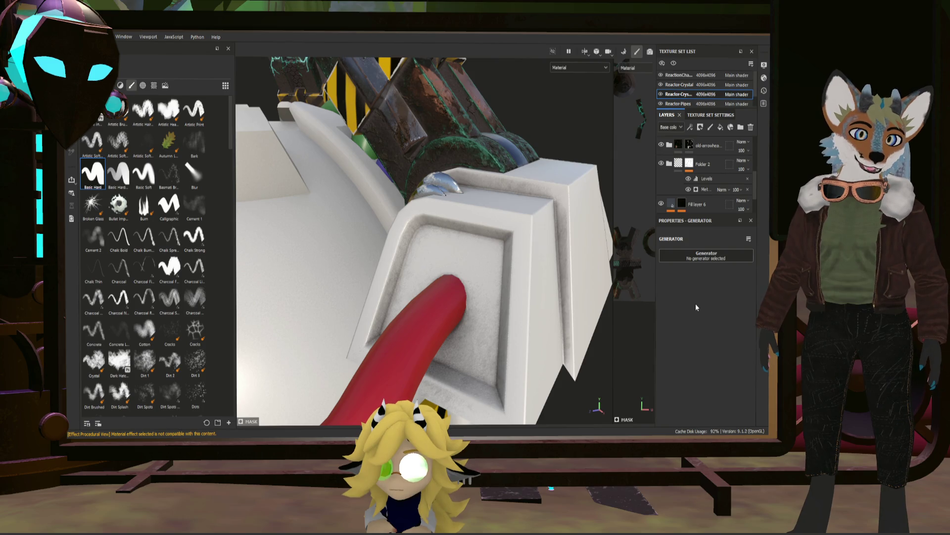
- Add a Dirt generator to Fill layer 6's mask using a swirly texture as its custom grunge
left_click(701, 255)
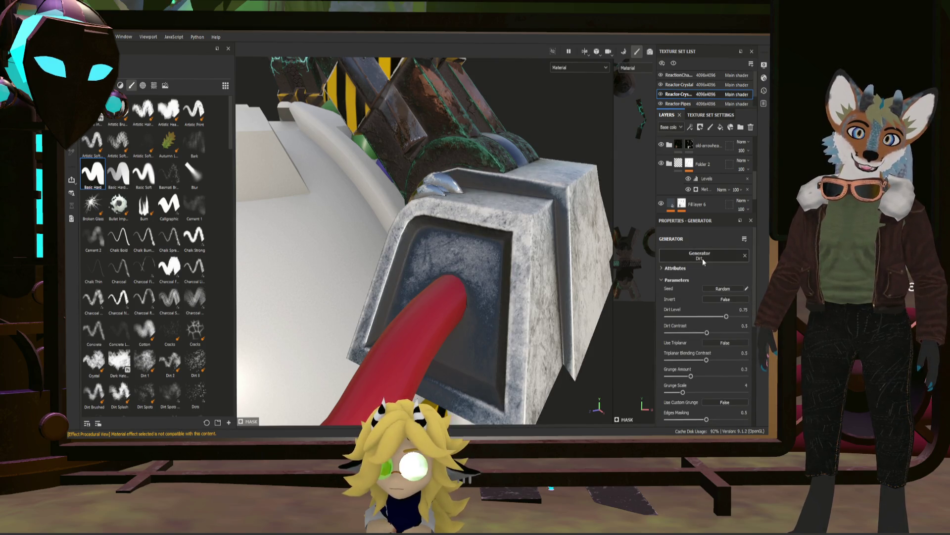
scroll(674, 338, "down", 2)
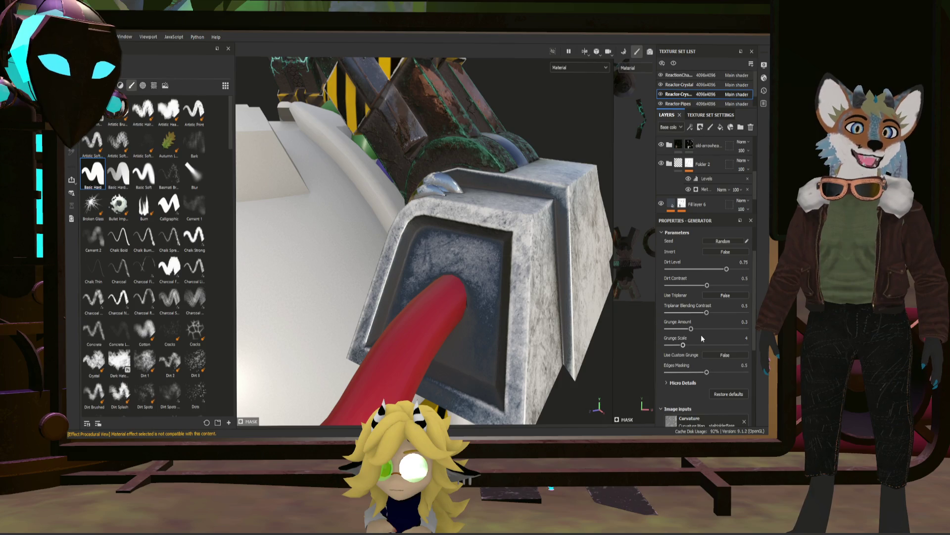
left_click(726, 356)
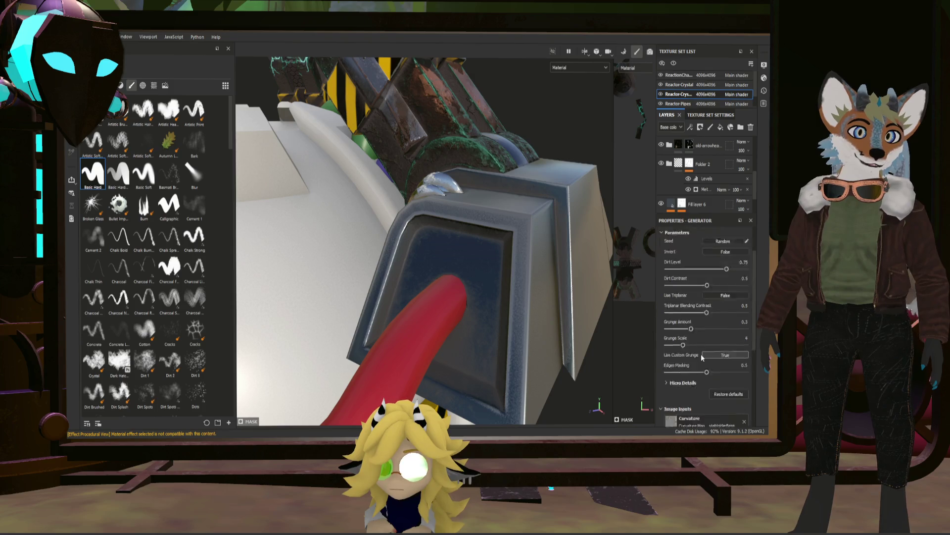
scroll(701, 353, "down", 5)
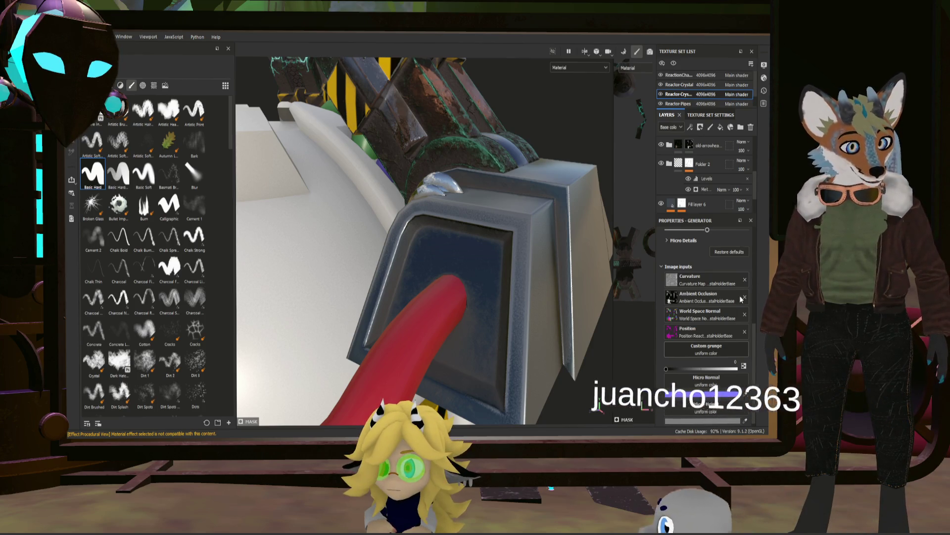
left_click(690, 268)
left_click_drag(588, 264, 493, 239, "alt")
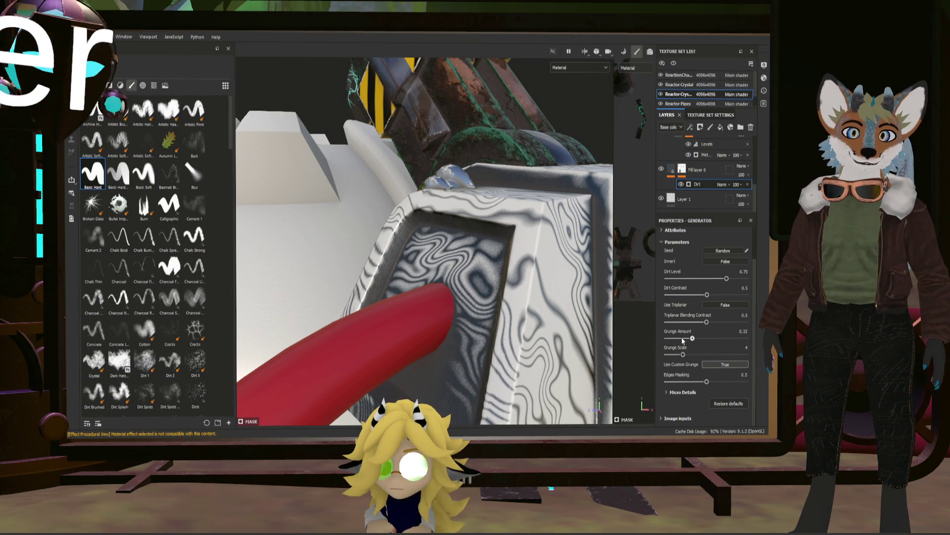
- Lower the dirt's grunge amount to about 0.27 and reselect the mask for polygon filling
left_click_drag(691, 338, 681, 339)
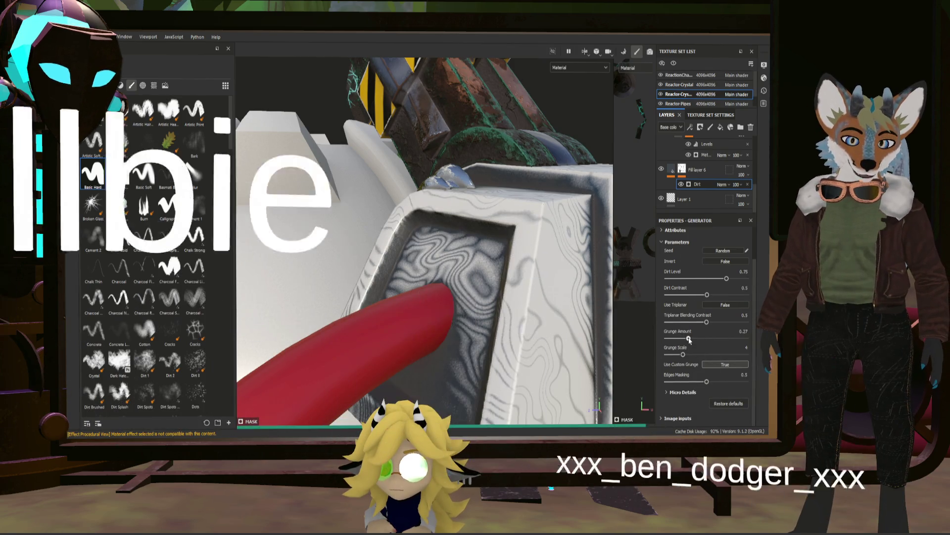
mouse_move(492, 311)
left_mouse_down("alt")
mouse_move(513, 309)
mouse_move(668, 172)
left_mouse_up("alt")
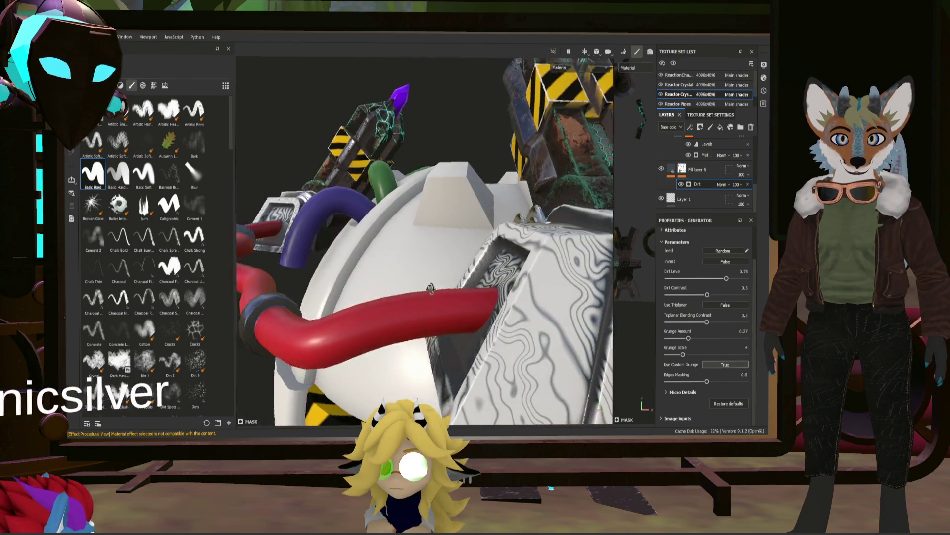
left_click(681, 169)
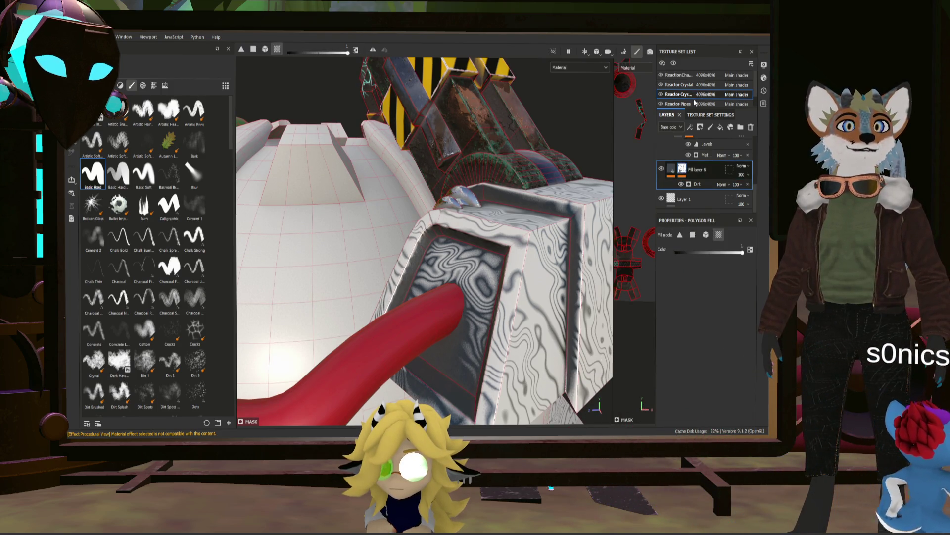
- Add a Levels adjustment above the Dirt mask, then create a new Fill layer 8 from Layer 1
left_click_drag(705, 144, 725, 214, "ctrl")
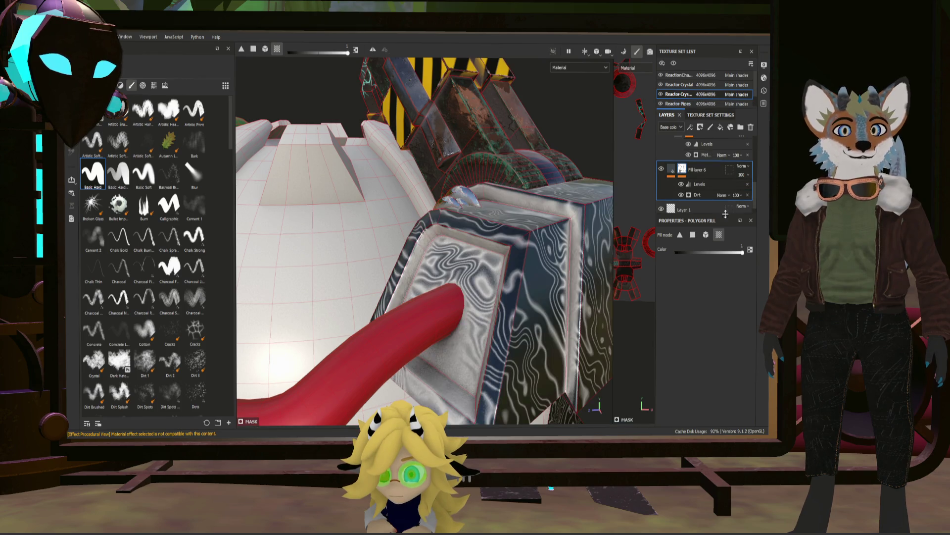
left_click(695, 204)
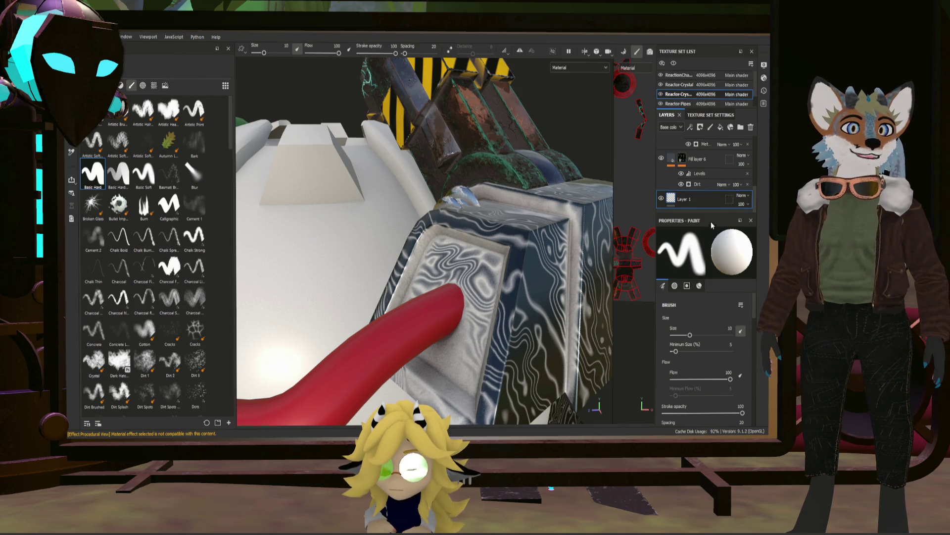
left_click(720, 126)
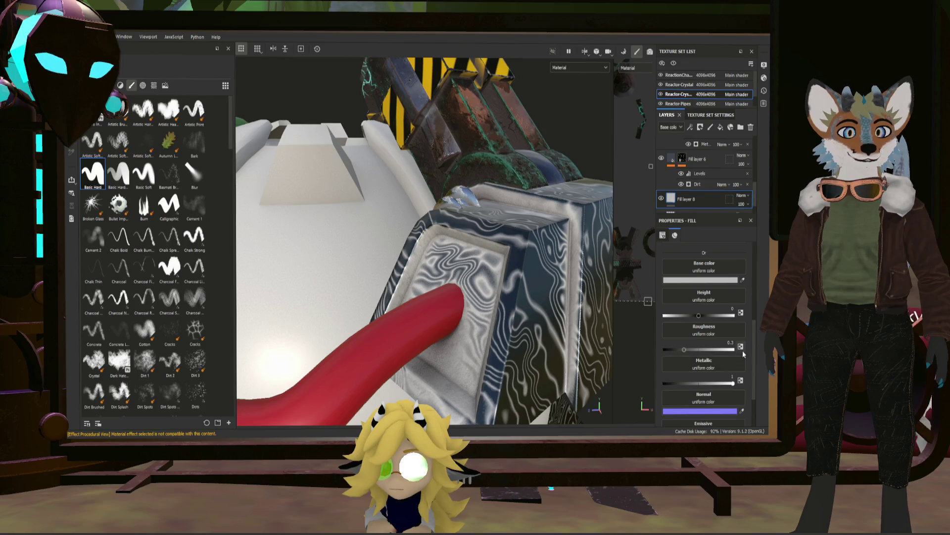
- Lower Fill layer 8's roughness to about 0.12
left_click(729, 350)
left_click_drag(679, 346, 674, 350)
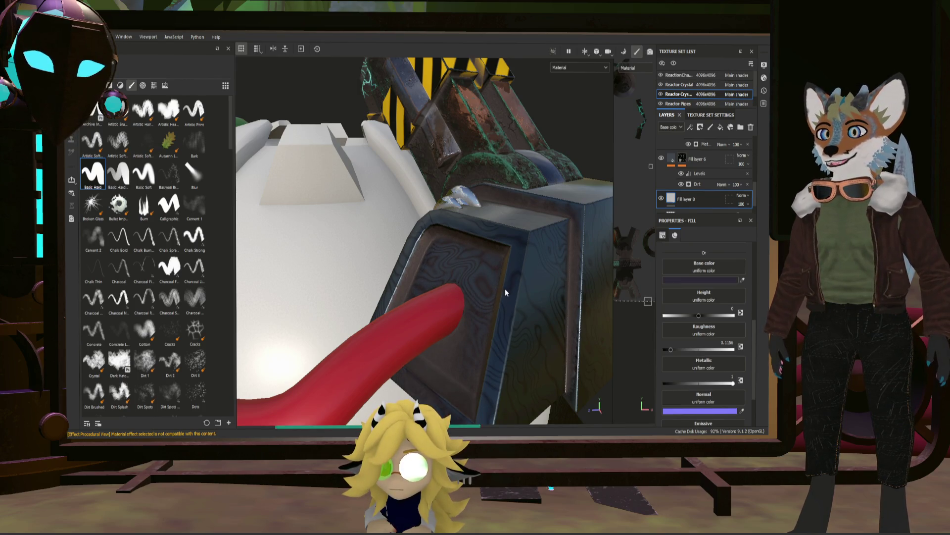
scroll(505, 289, "up", 2)
scroll(517, 291, "up", 3)
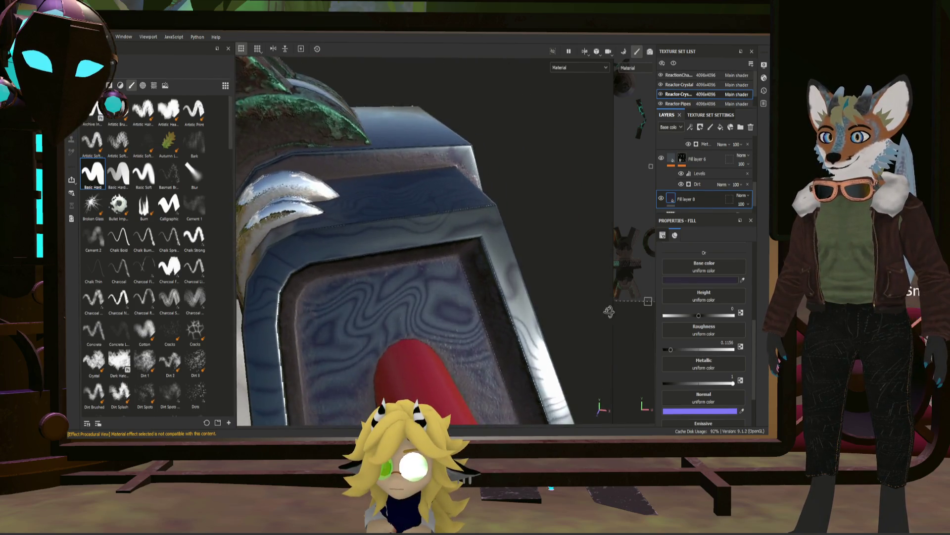
scroll(517, 291, "down", 5)
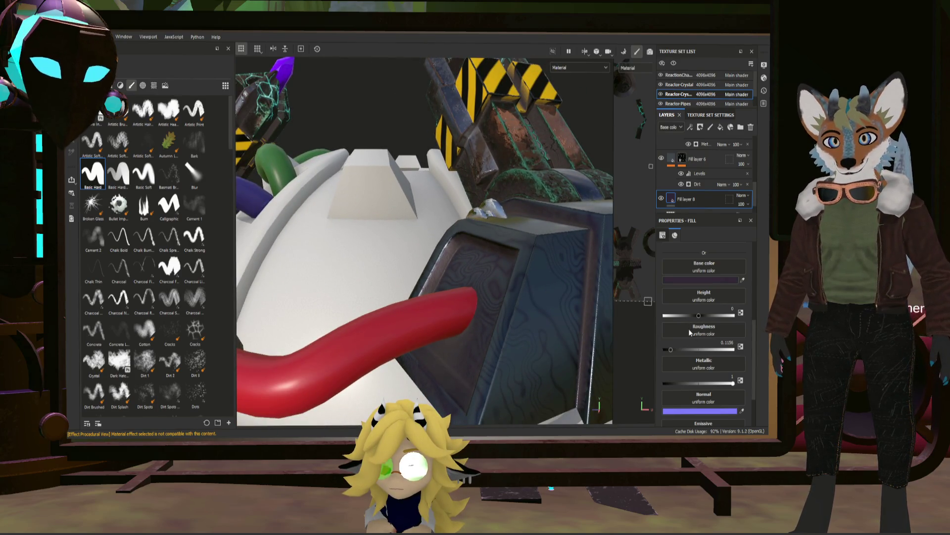
- Orbit and reframe the model to inspect the dark housing and the box with the red tube
left_click_drag(541, 309, 667, 317, "alt")
key("f")
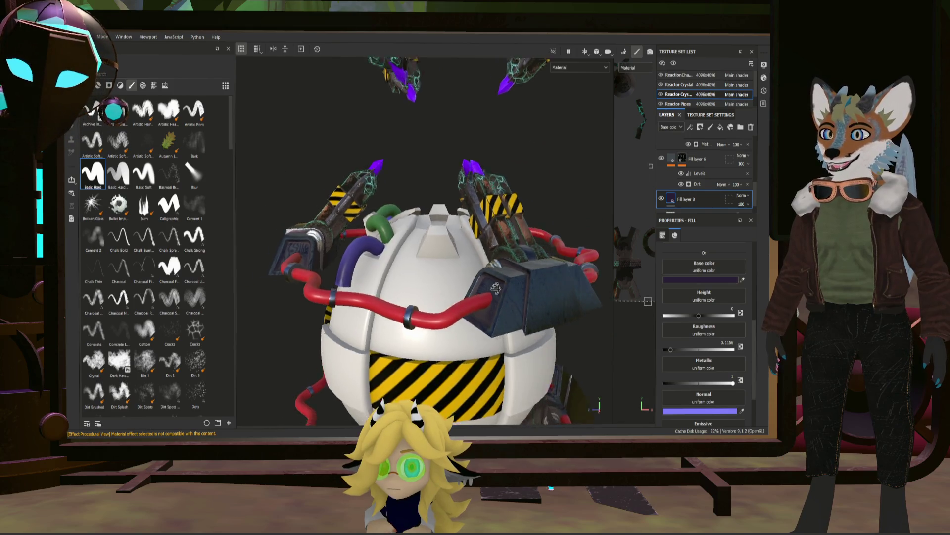
left_click_drag(495, 288, 645, 286, "alt")
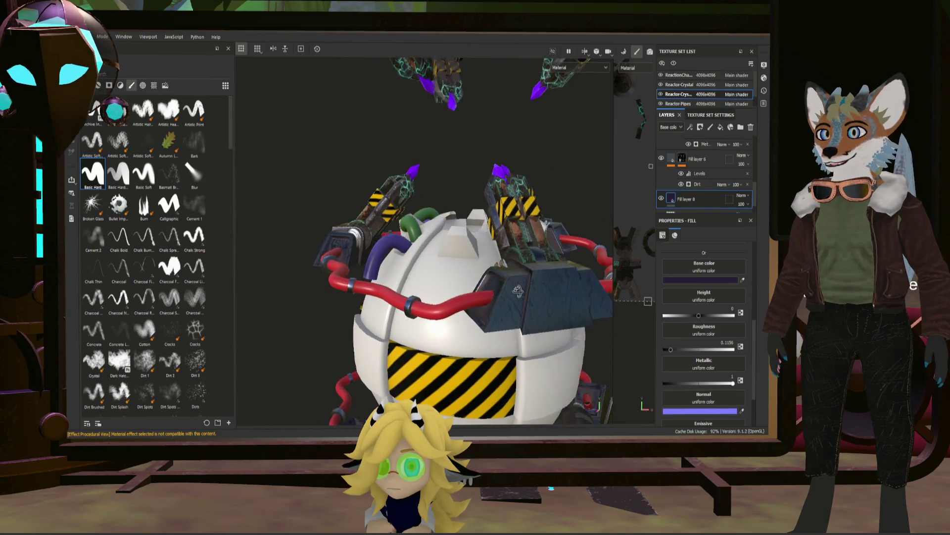
key("f")
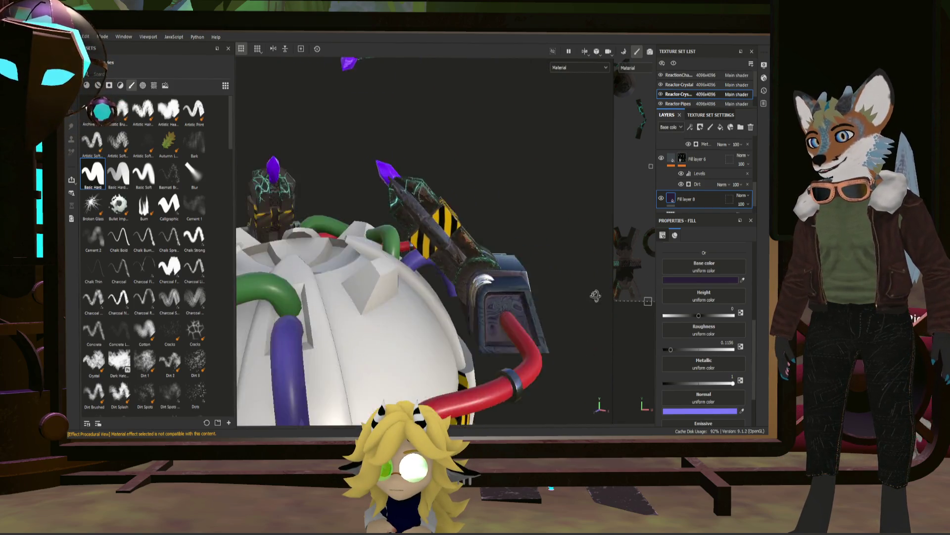
scroll(552, 305, "up", 5)
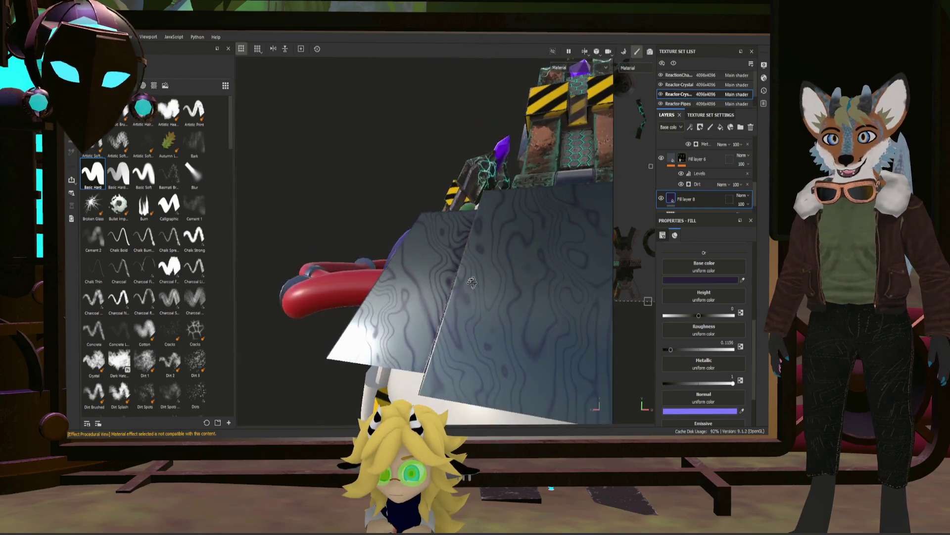
mouse_move(512, 293)
left_mouse_down("alt")
mouse_move(437, 286)
mouse_move(537, 293)
left_mouse_up("alt")
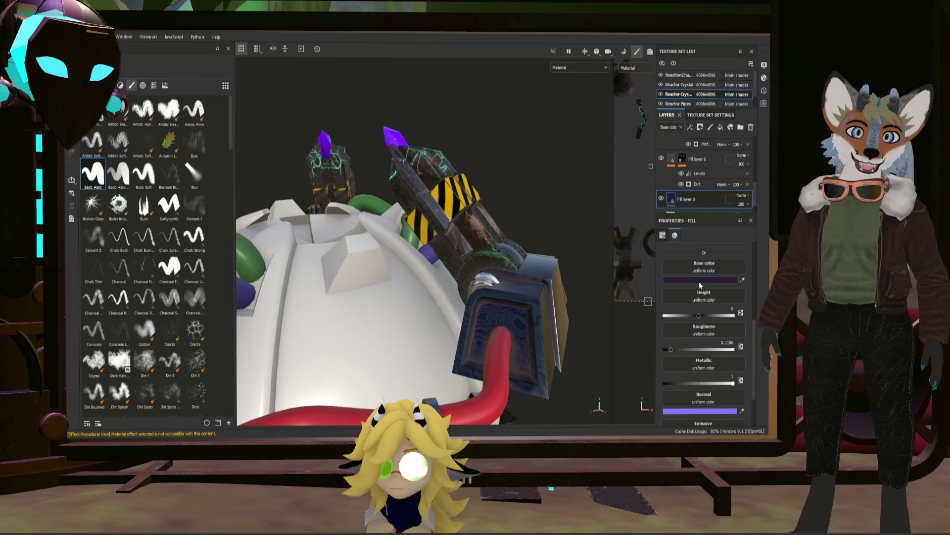
scroll(695, 281, "down", 1)
scroll(698, 290, "down", 1)
scroll(702, 301, "down", 1)
scroll(706, 310, "down", 1)
mouse_move(489, 304)
left_mouse_down("alt")
mouse_move(513, 298)
mouse_move(454, 307)
left_mouse_up("alt")
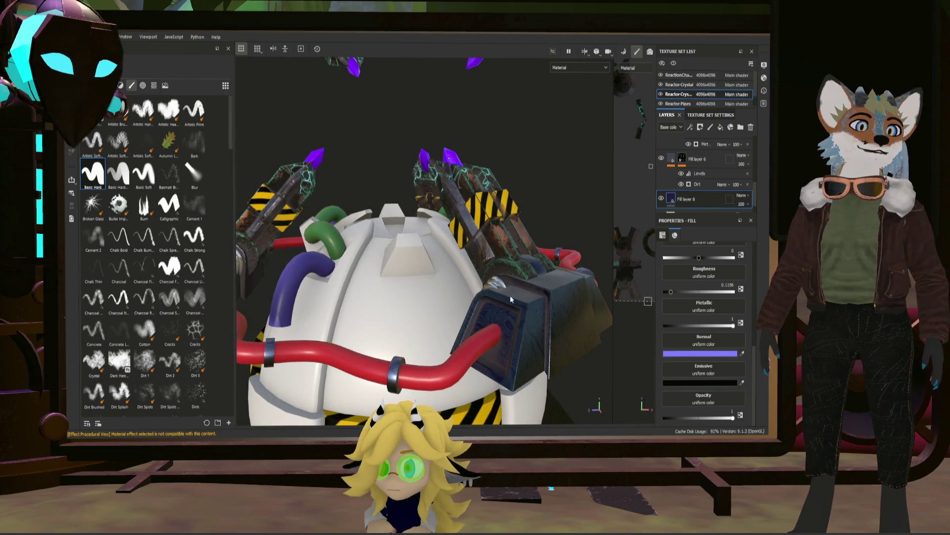
scroll(510, 297, "up", 3)
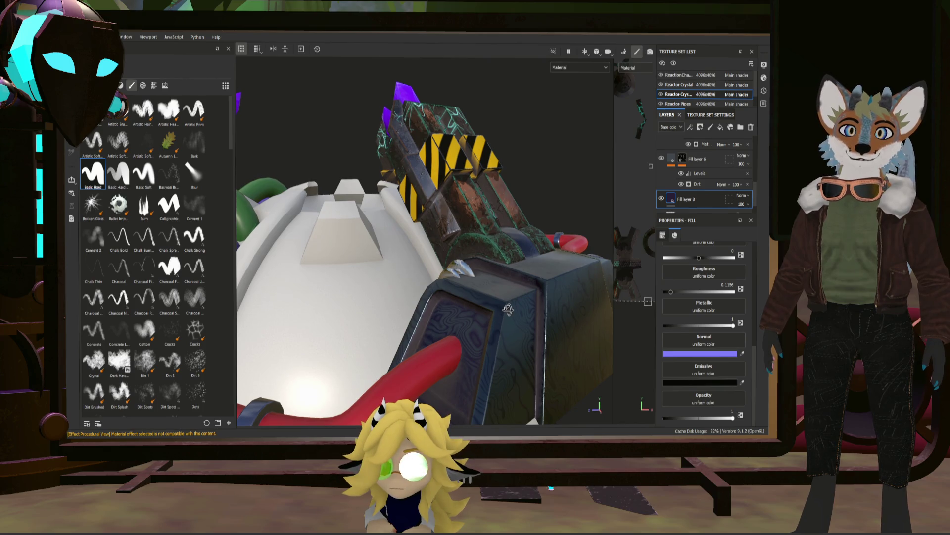
left_click_drag(507, 310, 580, 282, "alt")
scroll(701, 199, "up", 2)
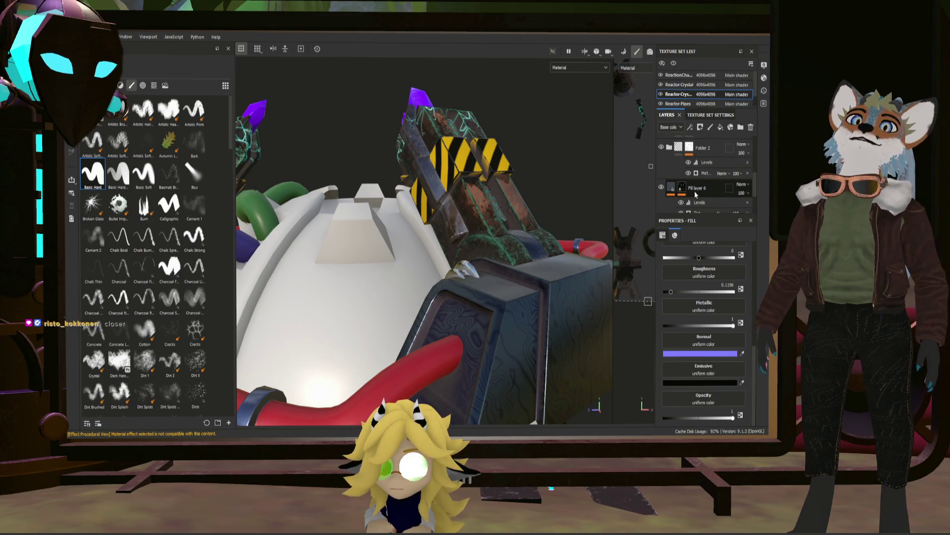
- Create Folder 3 above Fill layer 6 and drop Fill layer 6 onto it
left_click(698, 188)
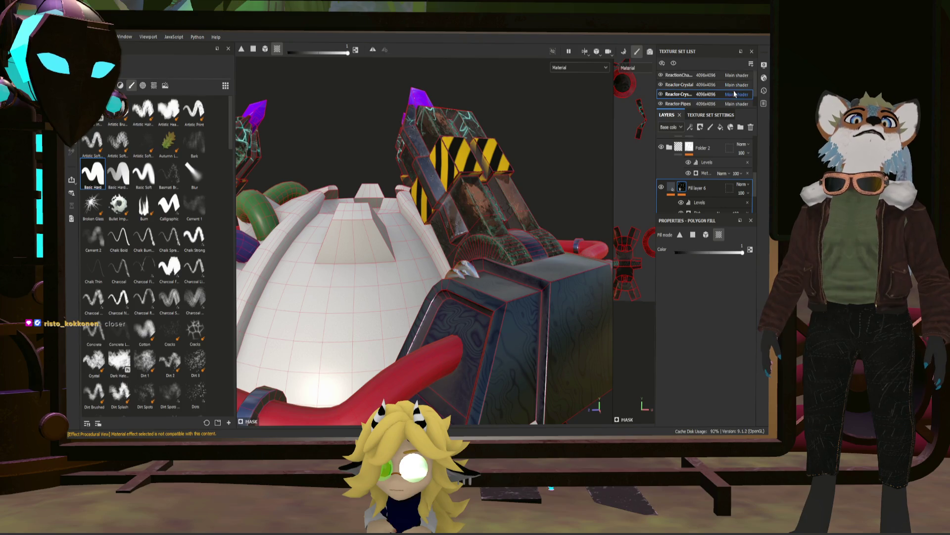
left_click(740, 127)
scroll(702, 199, "up", 2)
scroll(704, 171, "up", 3)
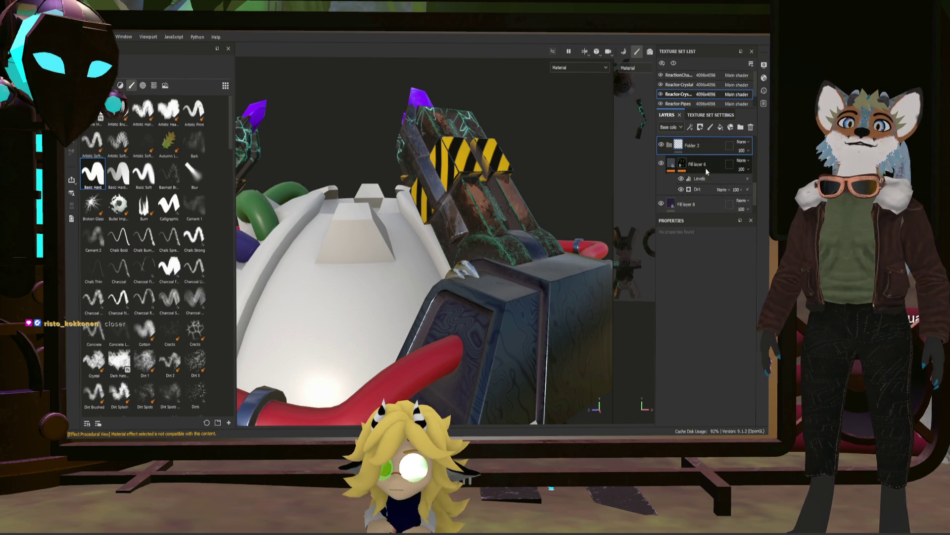
left_click(706, 165)
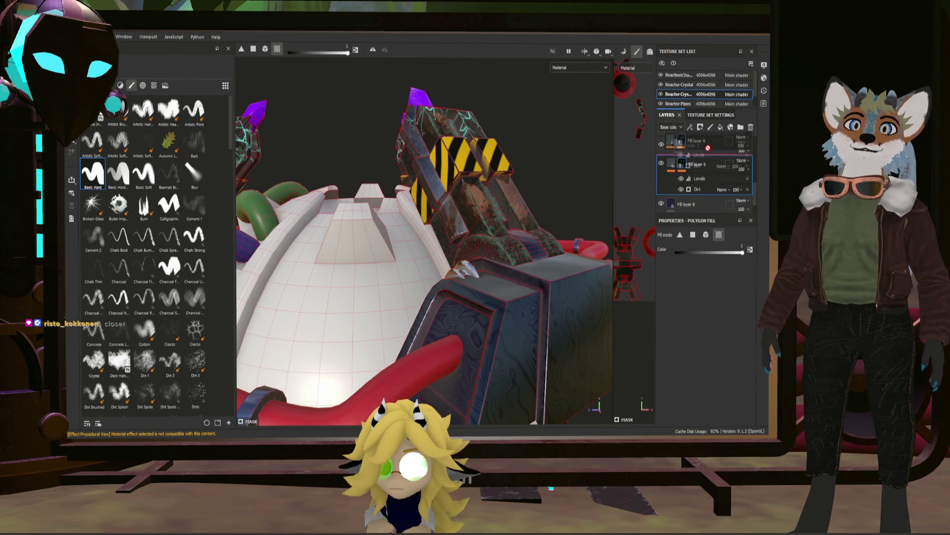
scroll(706, 144, "up", 1)
left_click_drag(716, 175, 705, 137)
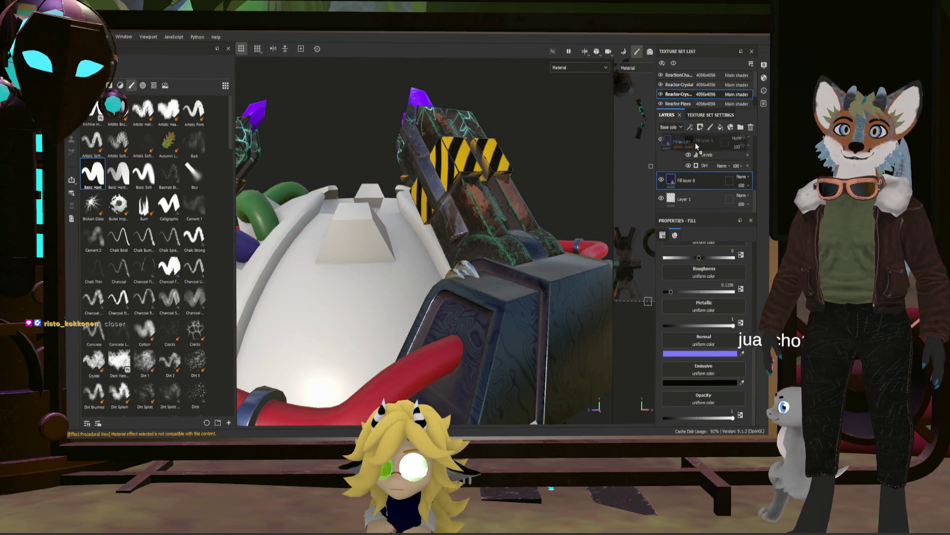
mouse_move(704, 137)
left_mouse_down()
mouse_move(700, 178)
mouse_move(703, 167)
left_mouse_up()
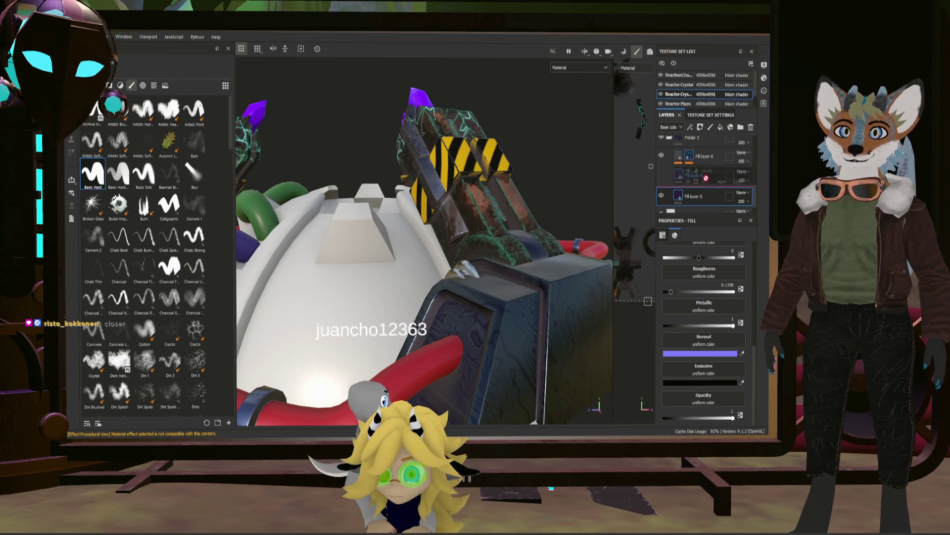
scroll(697, 186, "down", 2)
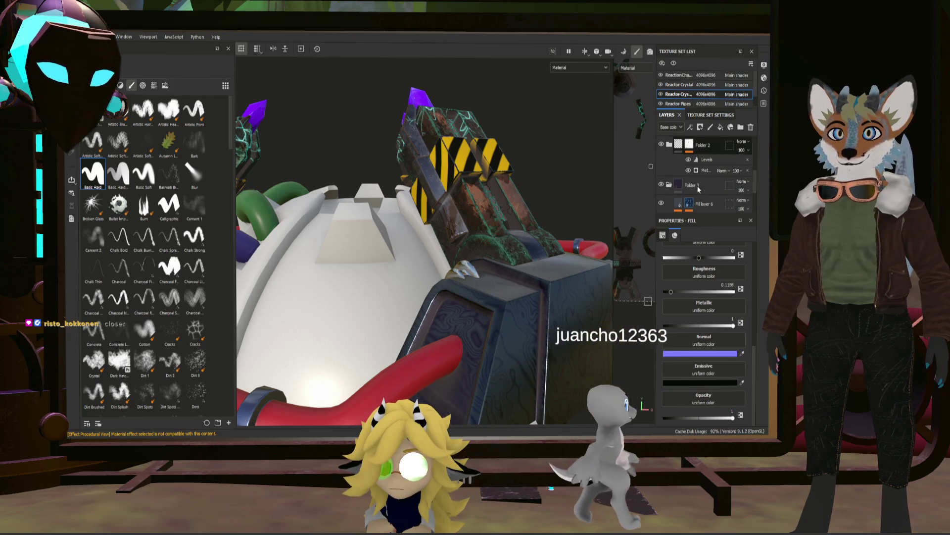
- Orbit around the reactor model to view it from the front
left_click_drag(594, 195, 513, 204, "alt")
left_click_drag(465, 231, 425, 247, "alt")
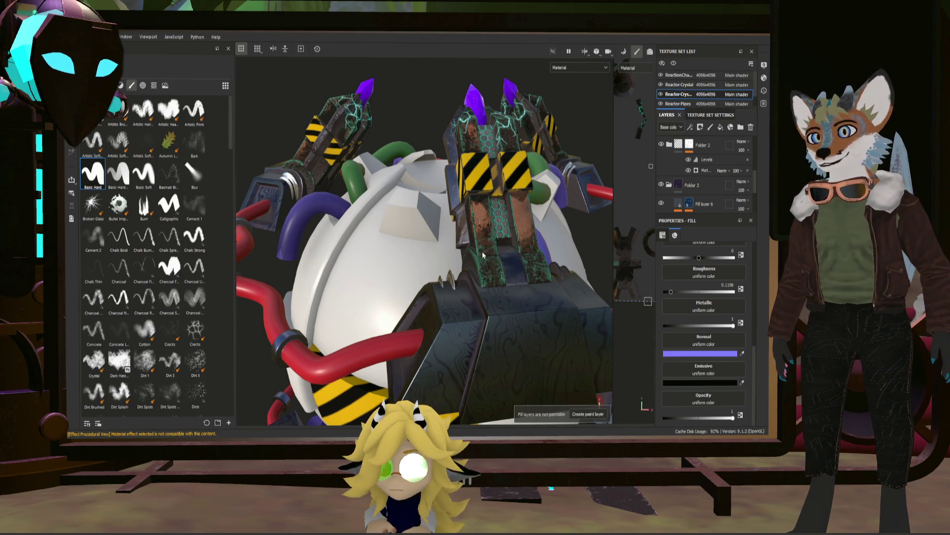
- Reframe the model and widen the 2D texture view beside the 3D view
mouse_move(475, 279)
left_mouse_down("alt")
mouse_move(487, 334)
mouse_move(545, 309)
left_mouse_up("alt")
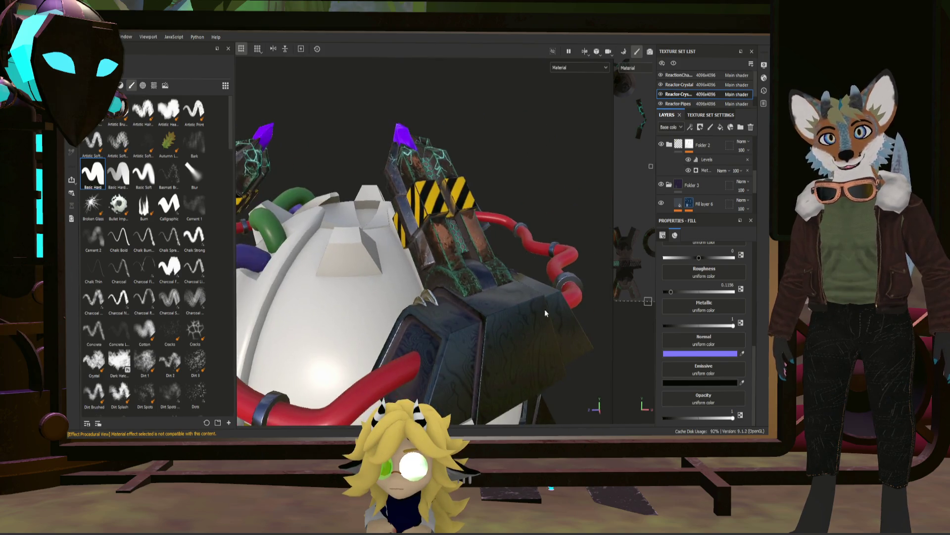
left_click(681, 181)
key("f")
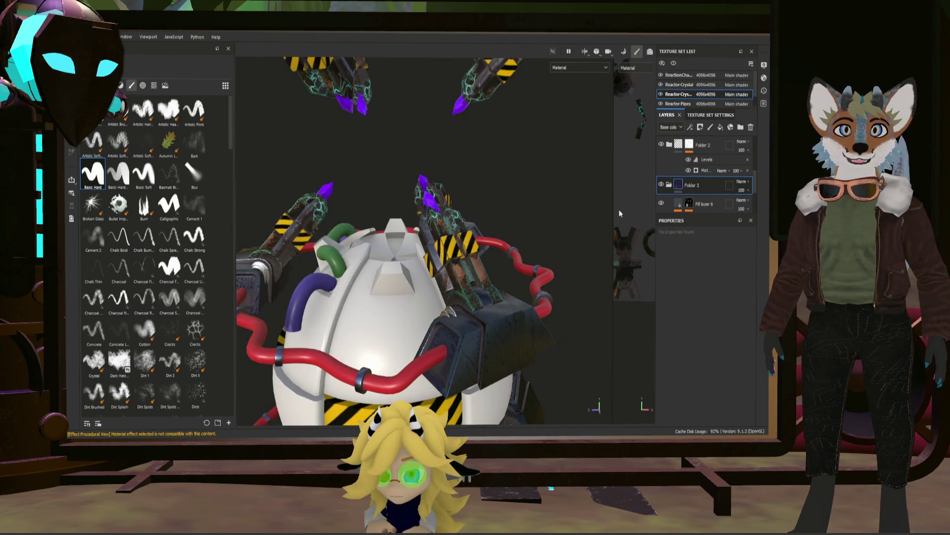
left_click_drag(612, 212, 446, 213)
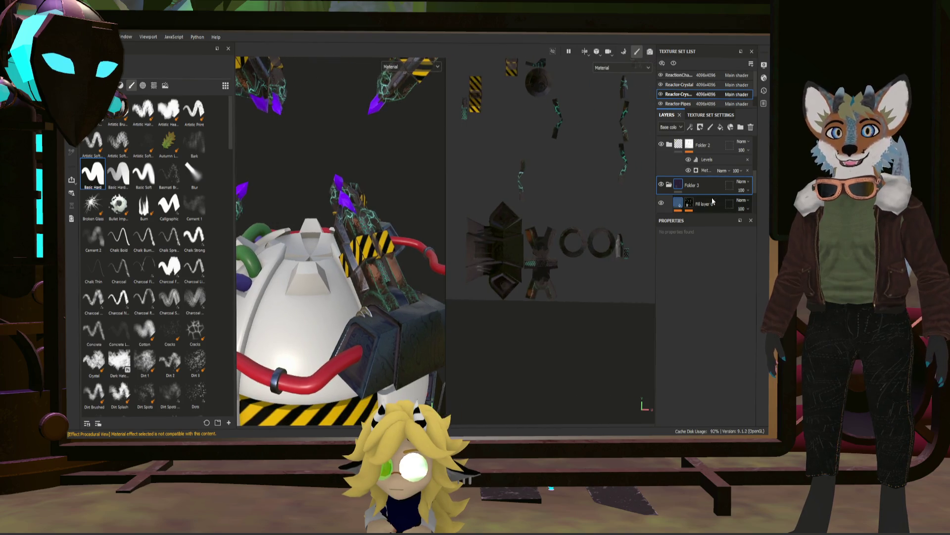
- Check Fill layer 6's mask and Fill layer 8 on the UVs, then show Fill layer 6's fill settings
left_click(689, 204)
scroll(532, 230, "down", 3)
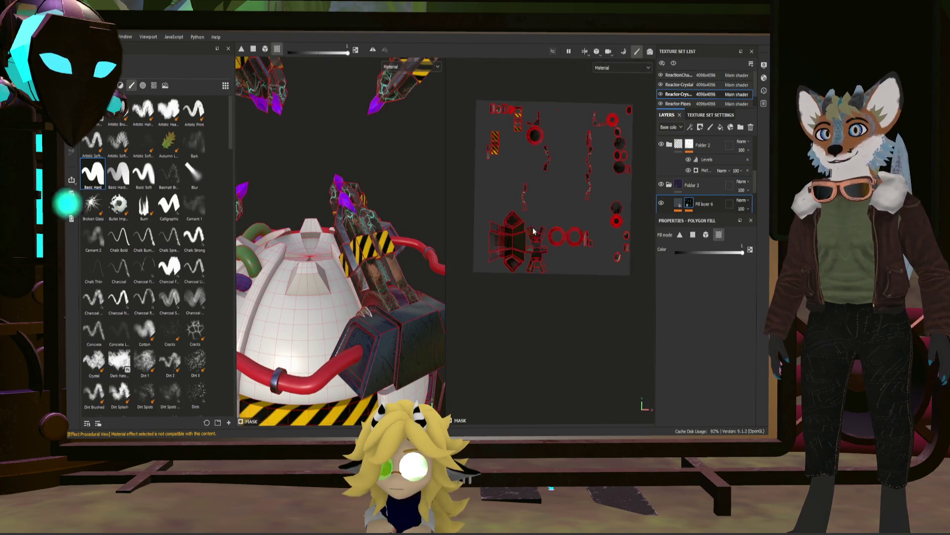
scroll(687, 212, "down", 2)
left_click(698, 186)
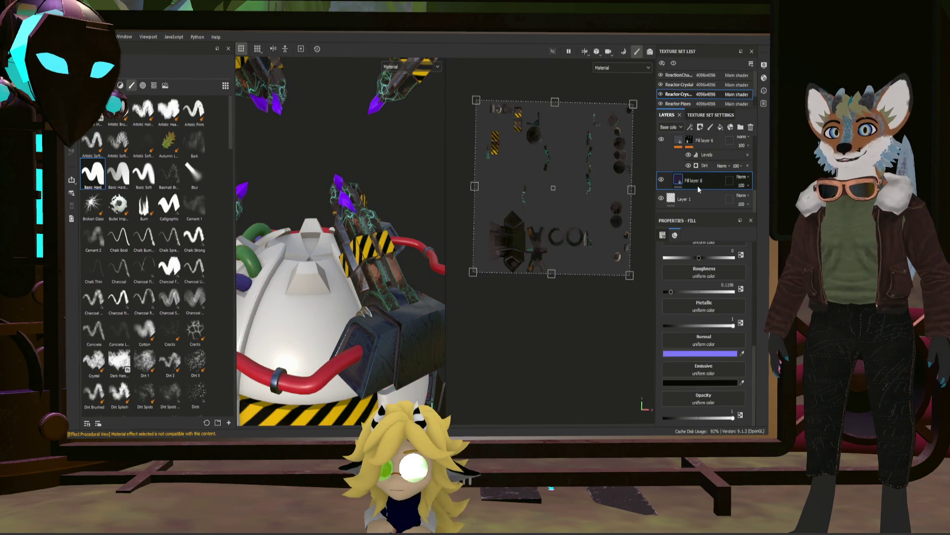
scroll(689, 171, "up", 2)
left_click(678, 162)
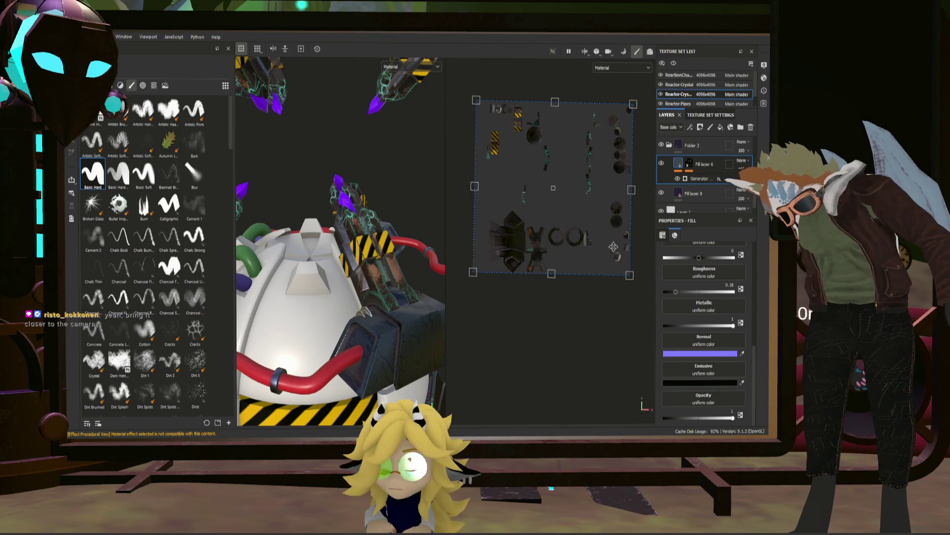
scroll(402, 346, "up", 5)
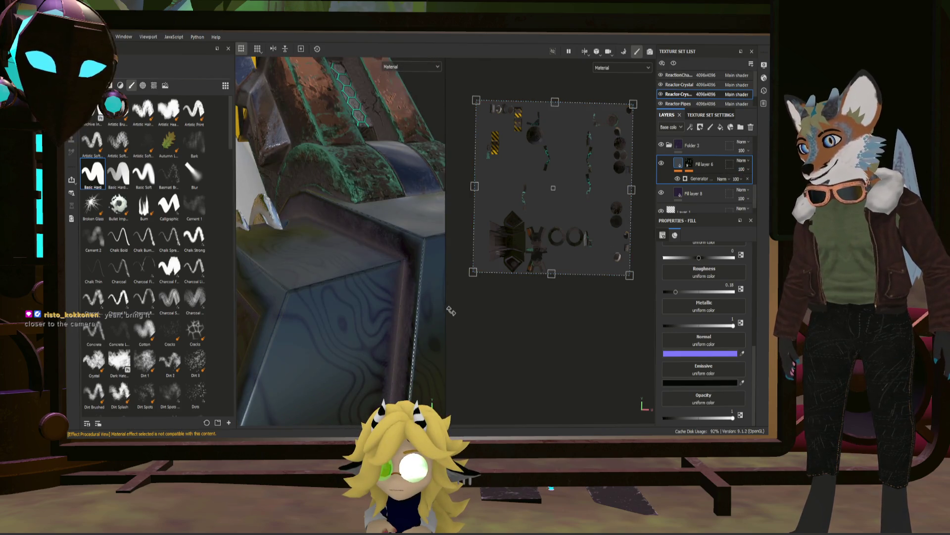
mouse_move(446, 311)
left_mouse_down()
mouse_move(594, 311)
mouse_move(361, 255)
mouse_move(420, 202)
mouse_move(459, 212)
left_mouse_up()
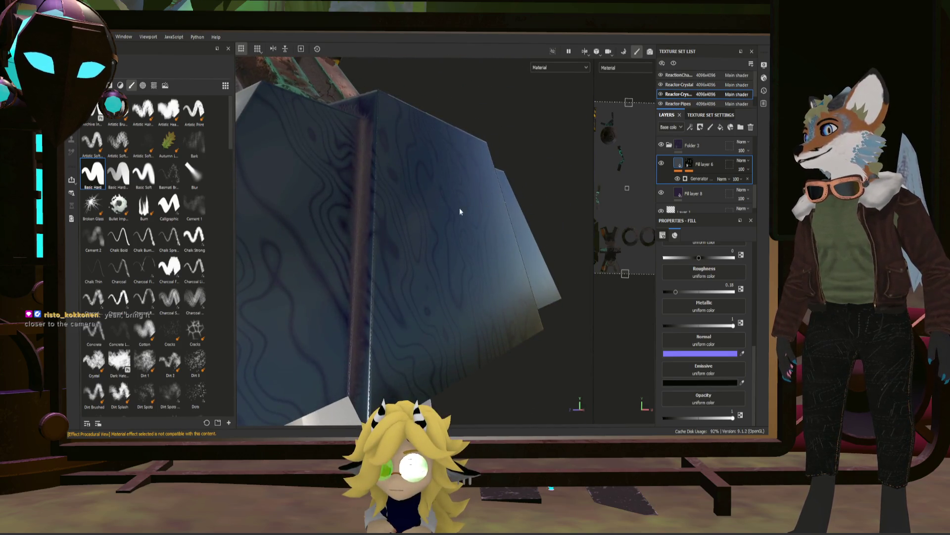
mouse_move(388, 228)
left_mouse_down("alt")
mouse_move(475, 254)
mouse_move(435, 245)
mouse_move(386, 258)
mouse_move(344, 256)
mouse_move(483, 291)
mouse_move(483, 275)
mouse_move(513, 270)
mouse_move(494, 255)
mouse_move(429, 262)
mouse_move(490, 263)
mouse_move(480, 258)
mouse_move(470, 280)
mouse_move(588, 254)
mouse_move(457, 274)
left_mouse_up("alt")
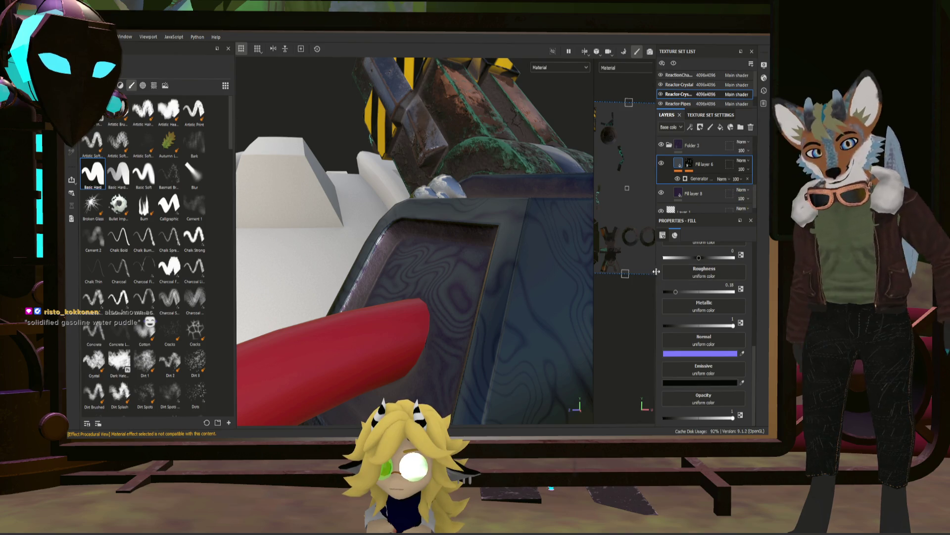
scroll(585, 269, "down", 3)
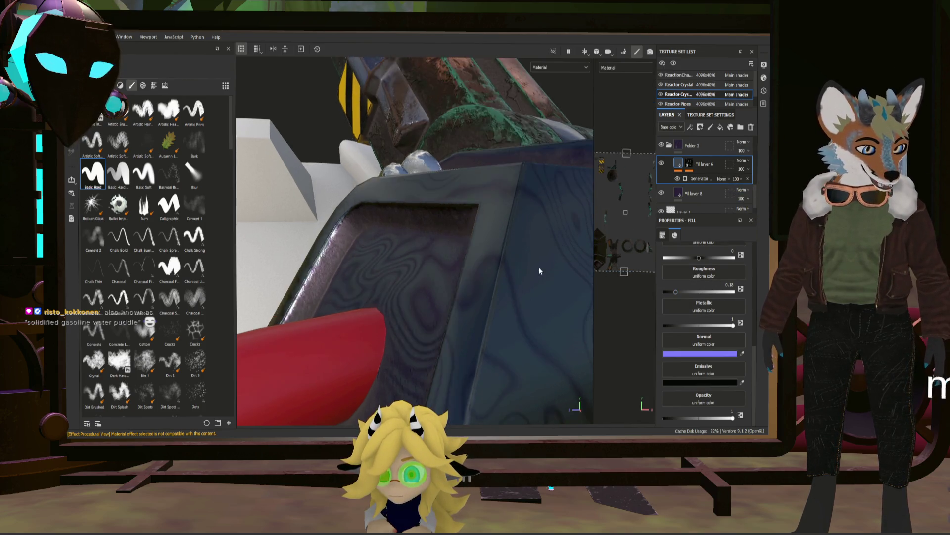
left_click_drag(543, 256, 488, 257, "alt")
scroll(487, 257, "up", 3)
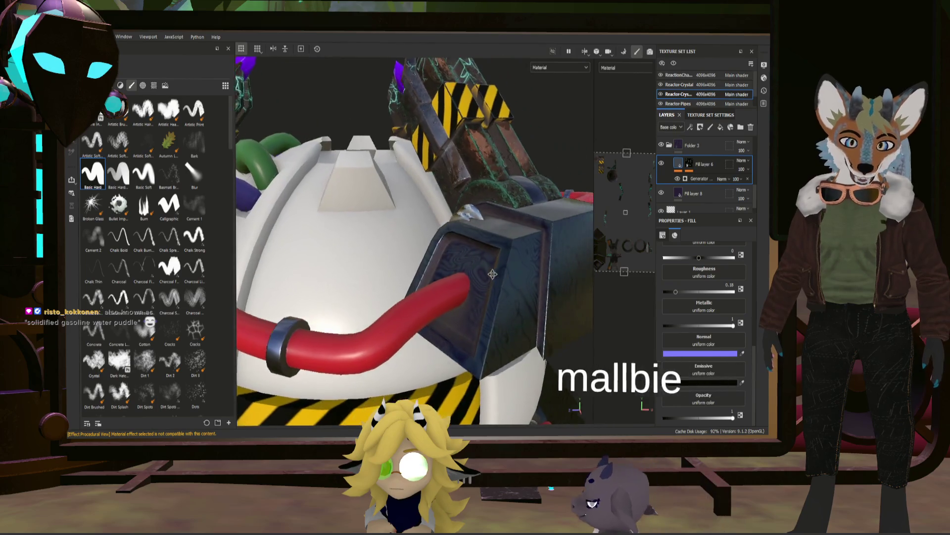
scroll(690, 278, "up", 5)
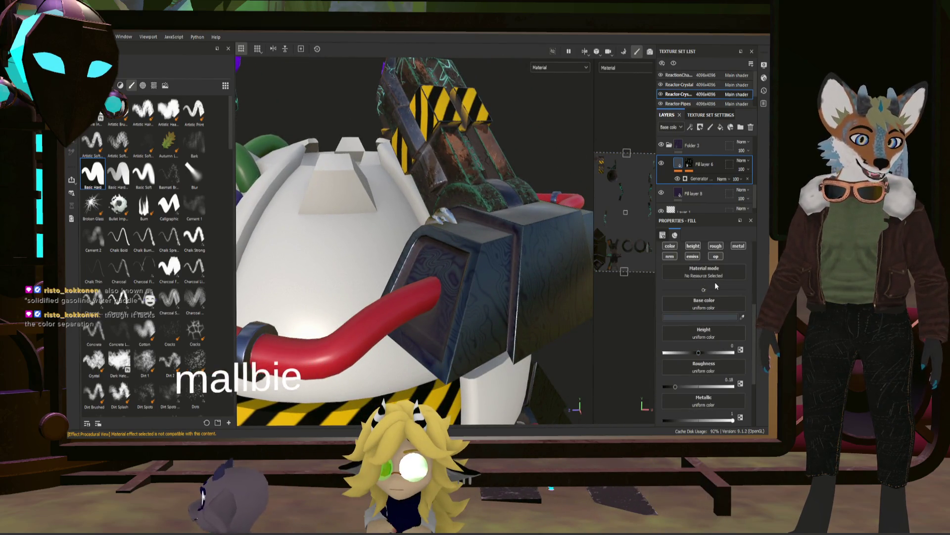
left_click(708, 179)
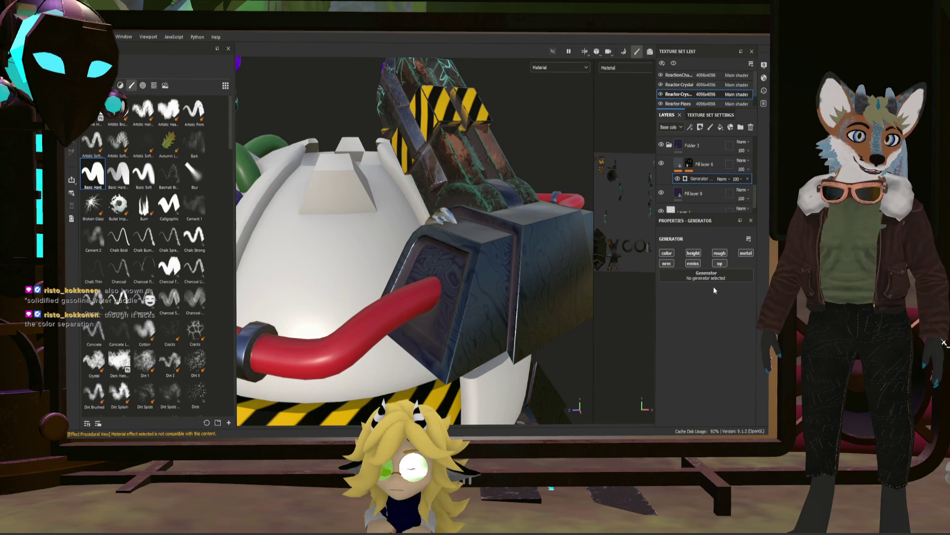
left_click(715, 192)
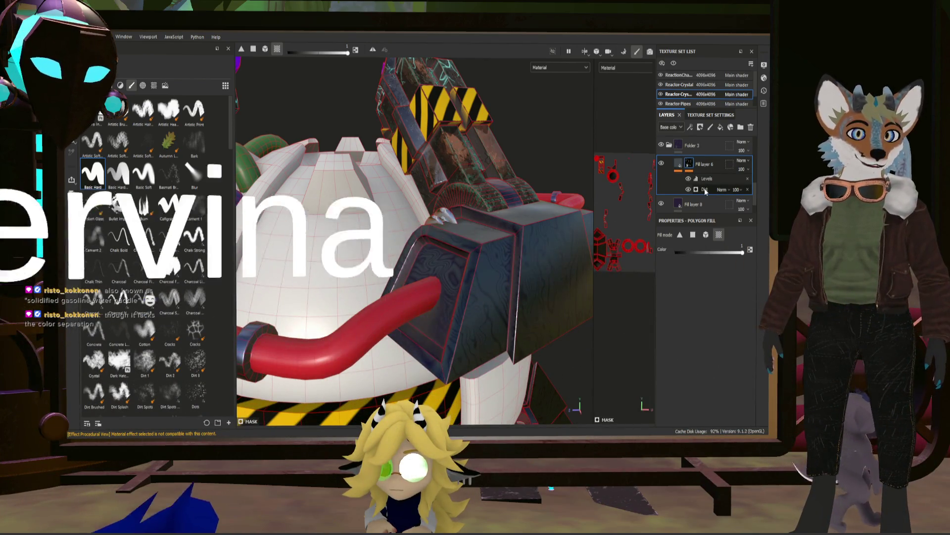
left_click(705, 188)
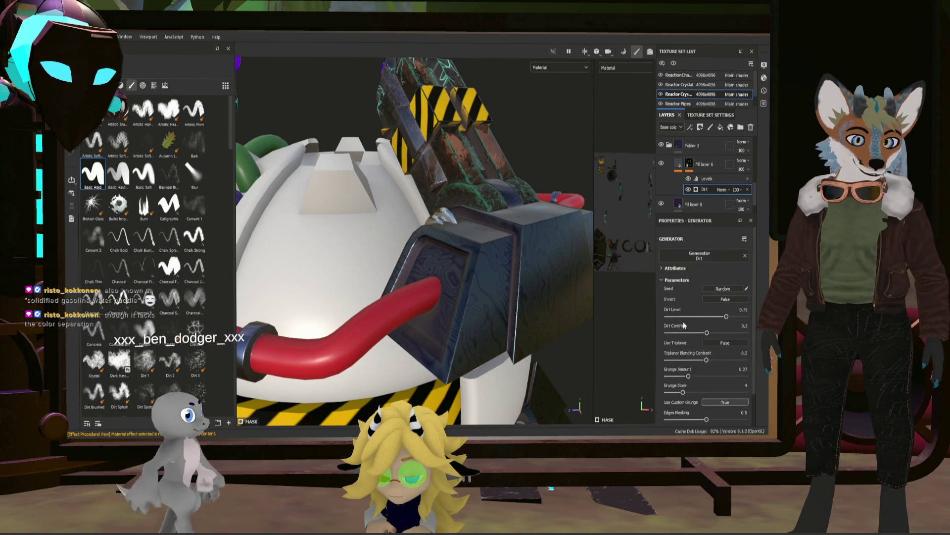
scroll(684, 324, "down", 2)
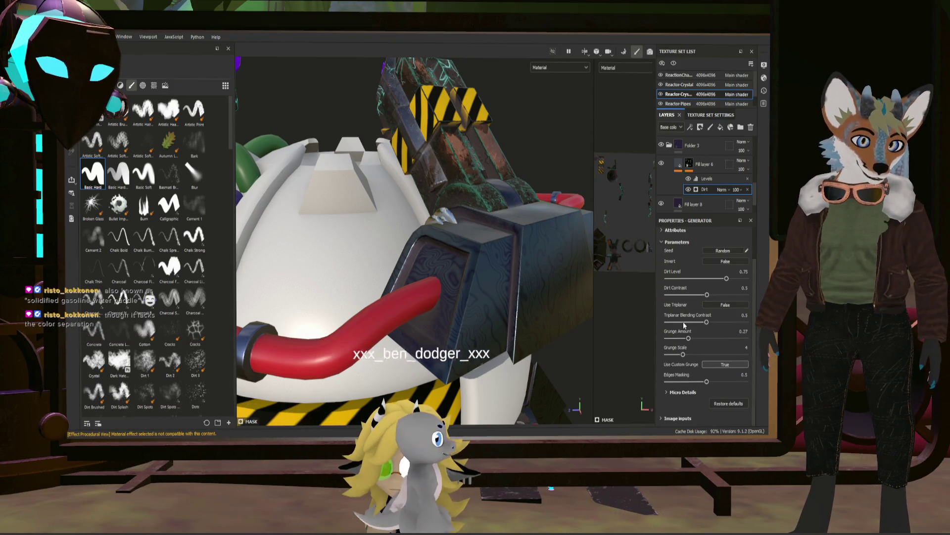
scroll(684, 322, "up", 2)
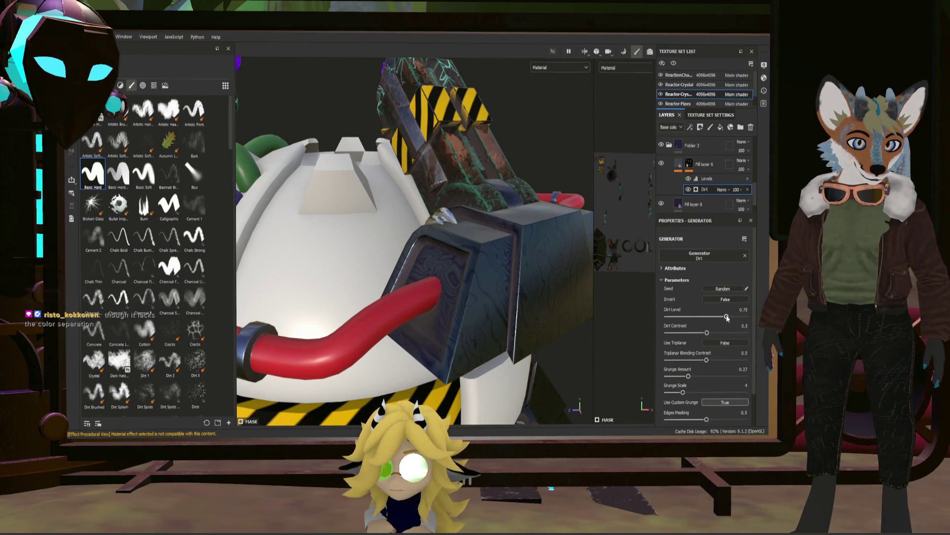
left_click(688, 165)
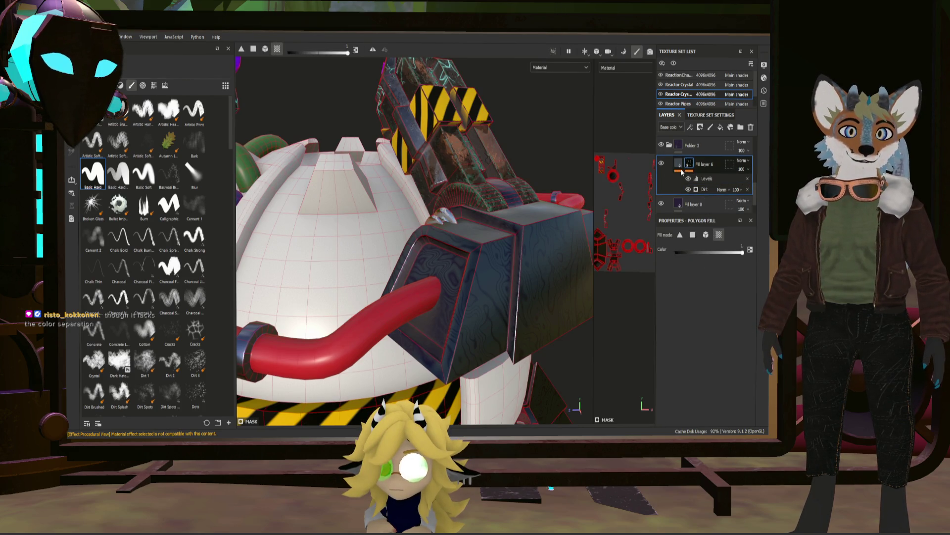
left_click(677, 165)
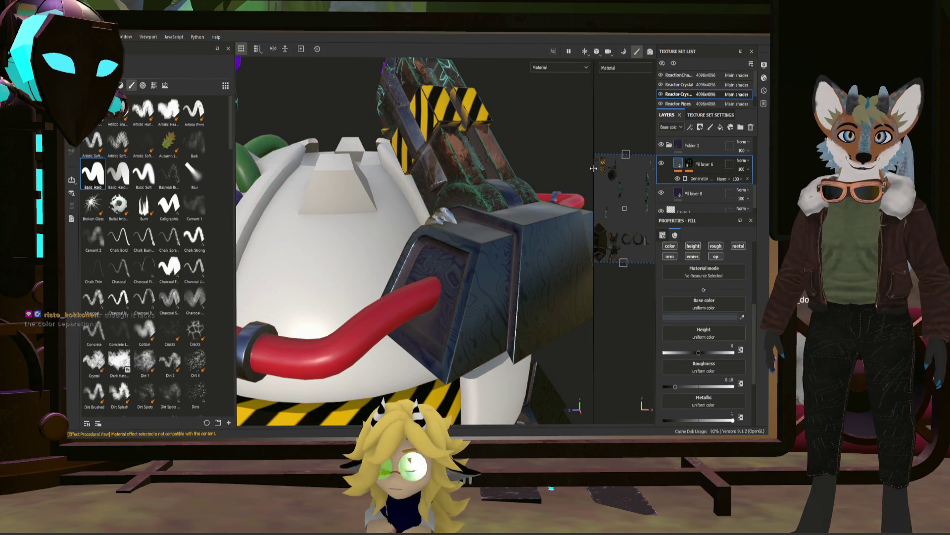
- Widen the UV view and select the empty Generator effect under Fill layer 6's mask
left_click_drag(595, 168, 549, 167)
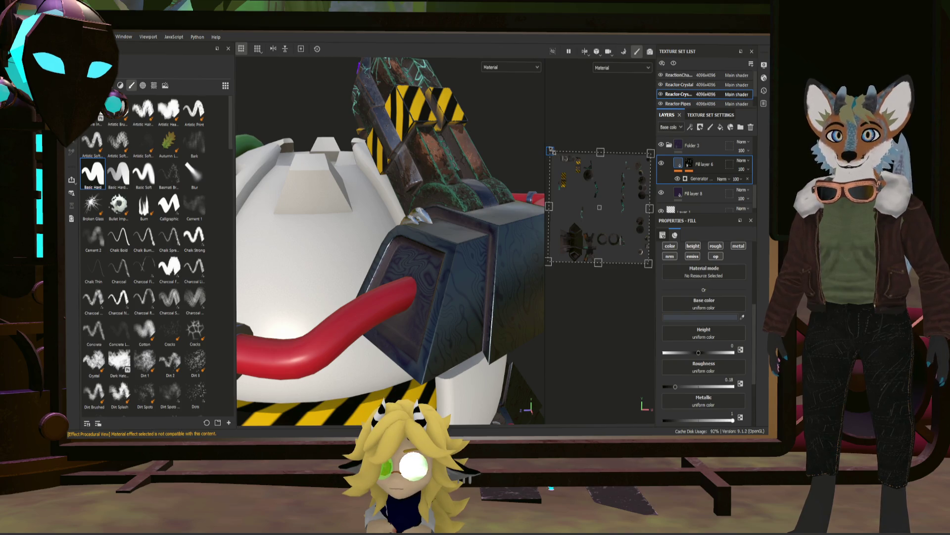
left_click(700, 180)
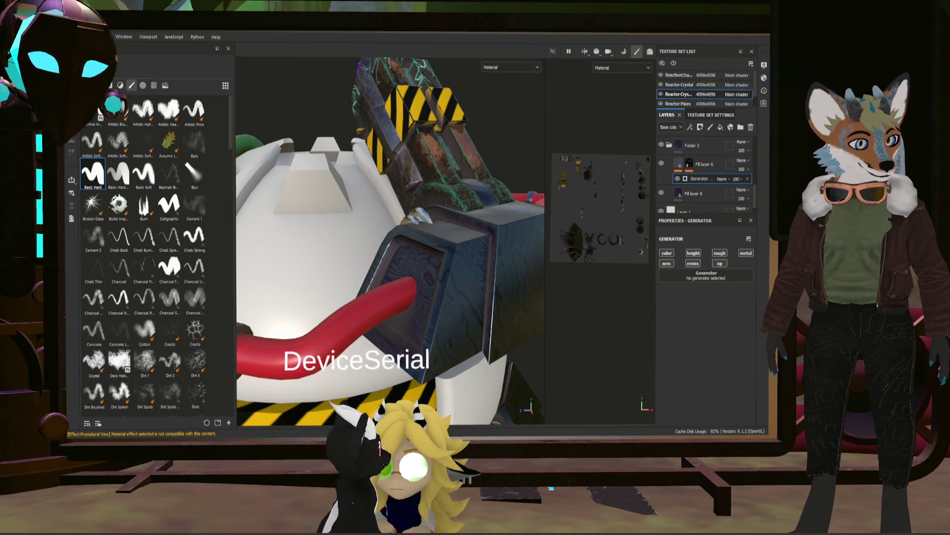
scroll(509, 279, "up", 3)
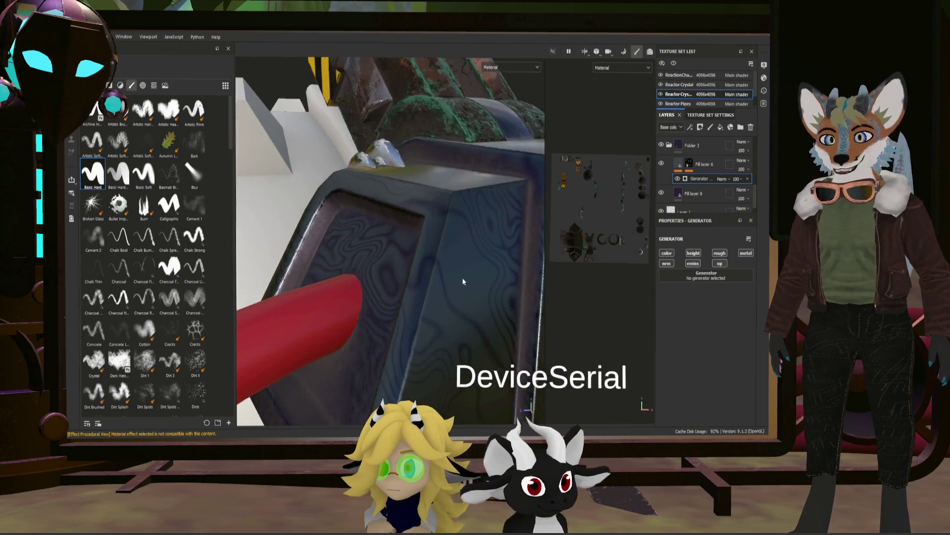
left_click_drag(463, 277, 532, 262, "alt")
scroll(533, 262, "down", 5)
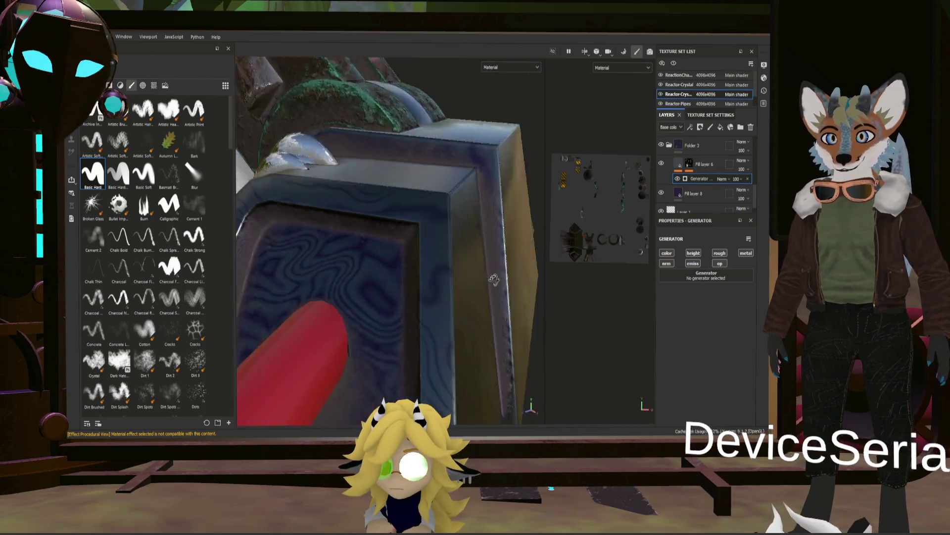
mouse_move(488, 264)
left_mouse_down("alt")
mouse_move(468, 252)
mouse_move(360, 253)
mouse_move(541, 265)
left_mouse_up("alt")
- Orbit around the reactor arm and switch the asset shelf to Materials
middle_click_drag(542, 265, 482, 298, "alt")
left_click_drag(482, 299, 479, 302, "alt")
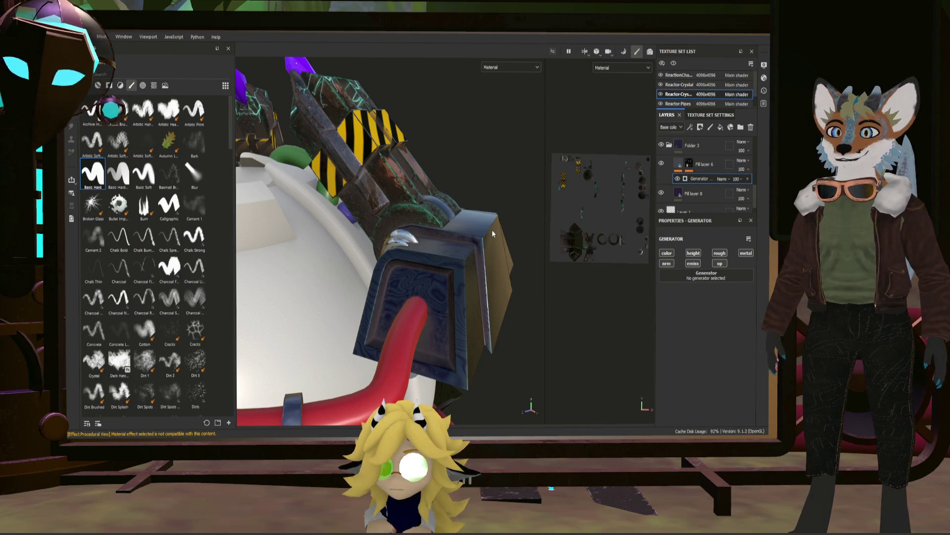
left_click_drag(492, 230, 424, 247, "alt")
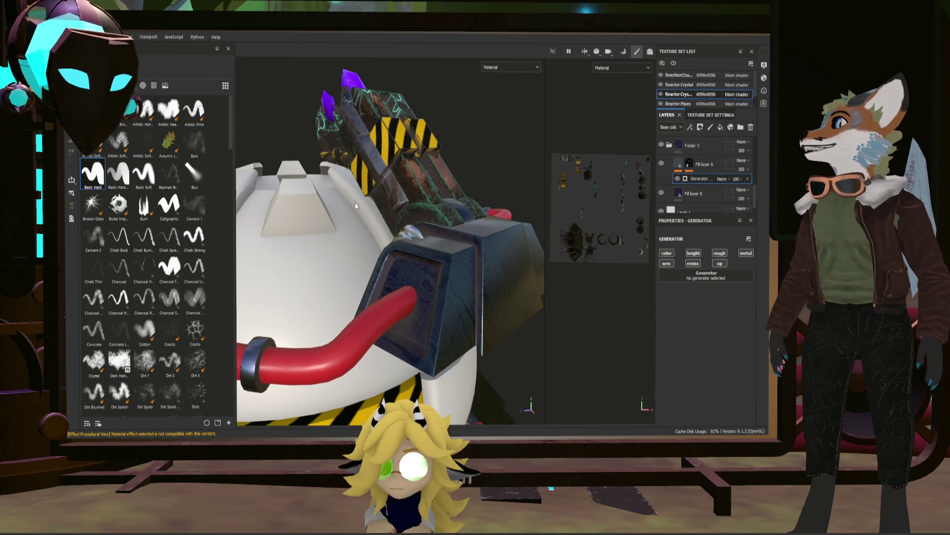
left_click(131, 86)
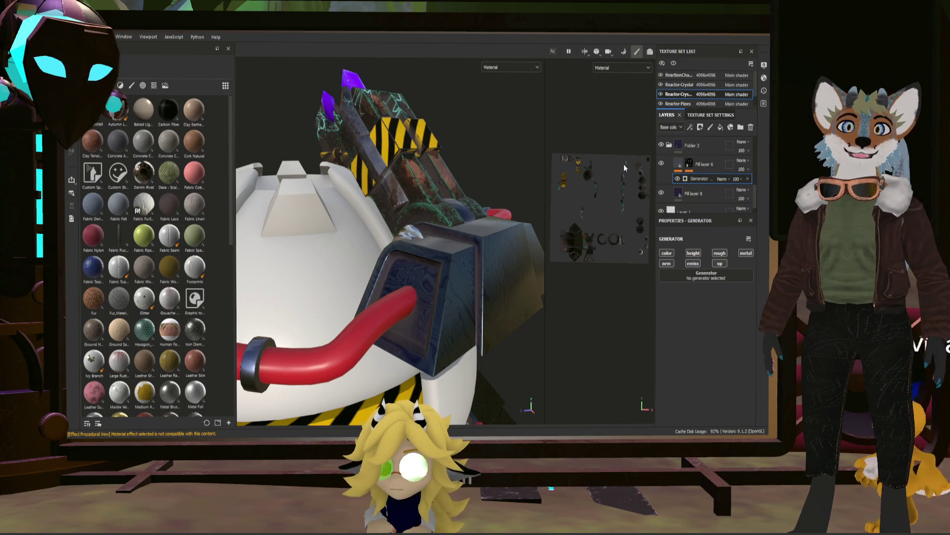
scroll(155, 280, "down", 5)
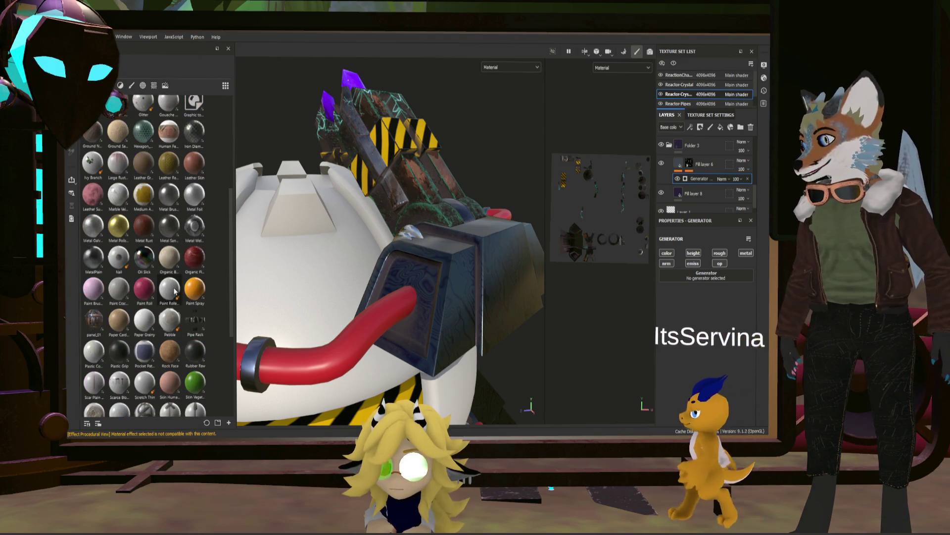
scroll(155, 280, "down", 4)
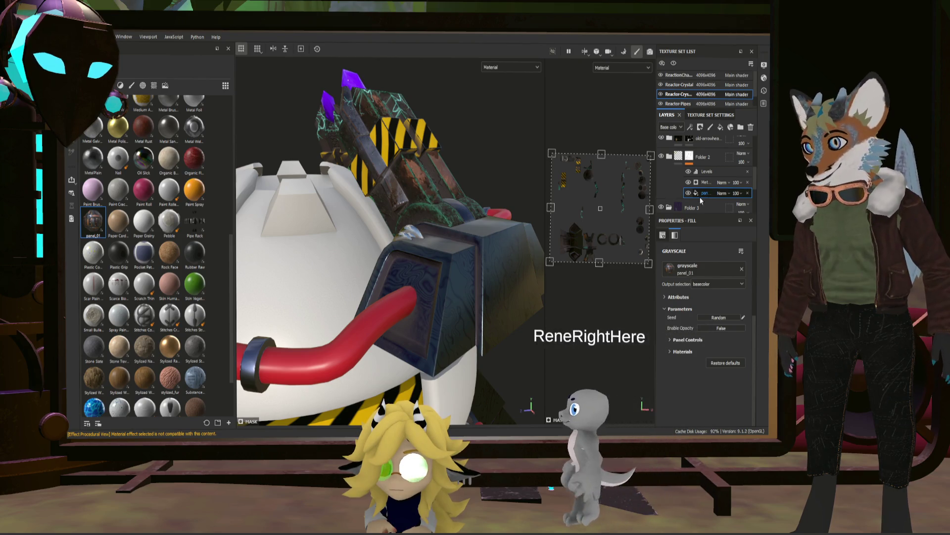
- Delete the misplaced grayscale layer and add the panel_01 material as a new layer
key("Delete")
left_click_drag(88, 232, 674, 190)
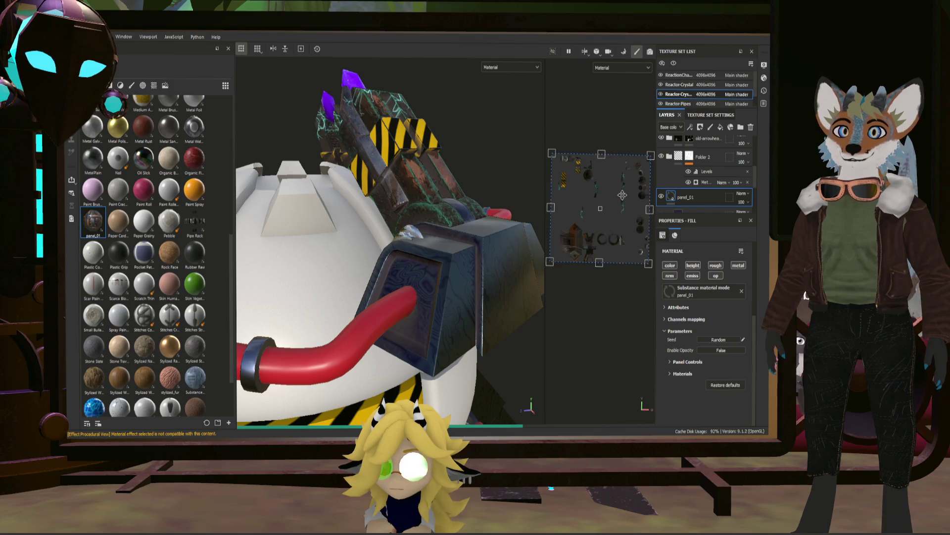
scroll(464, 268, "up", 3)
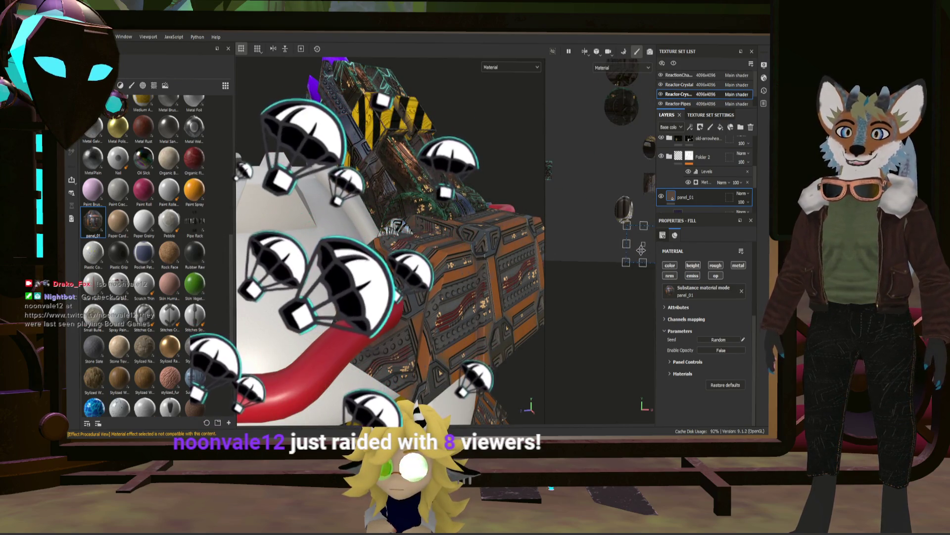
- Rotate the model to check the orange sci-fi panels across the housing
mouse_move(638, 247)
left_mouse_down("alt")
mouse_move(634, 253)
mouse_move(646, 256)
left_mouse_up("alt")
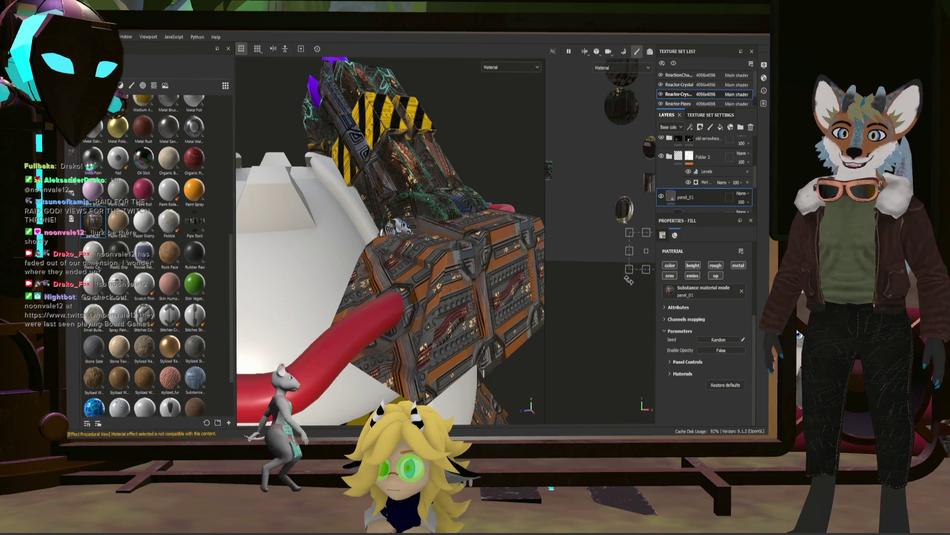
left_click_drag(643, 284, 652, 286, "alt")
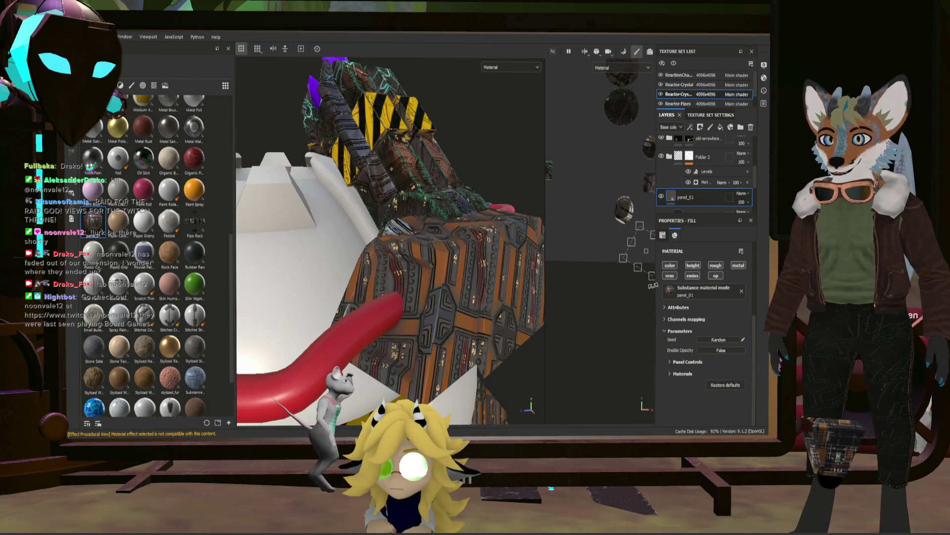
left_click_drag(658, 284, 644, 279, "alt")
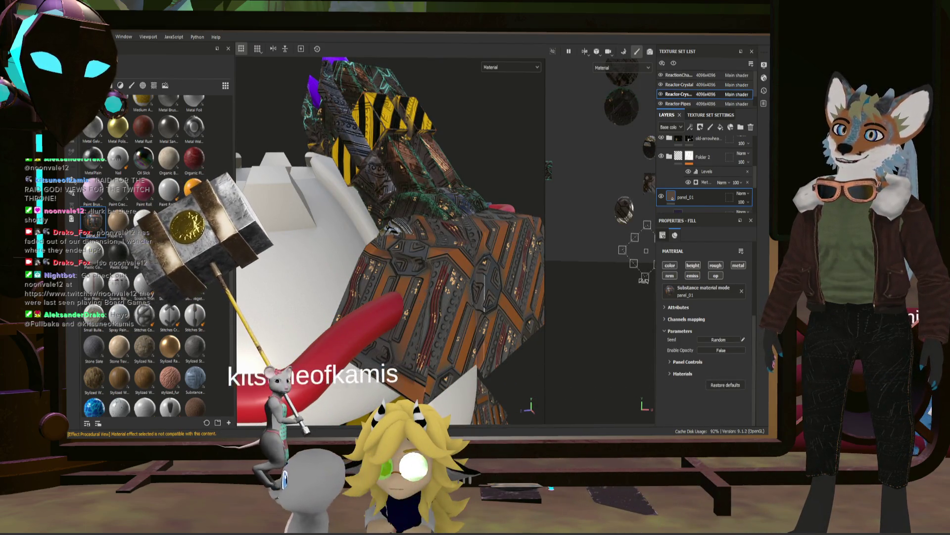
left_click_drag(644, 279, 643, 280, "alt")
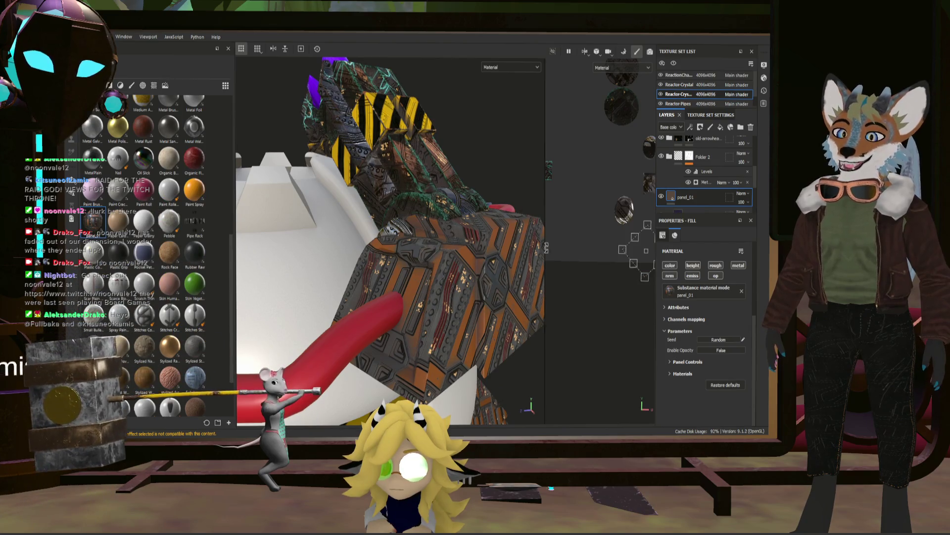
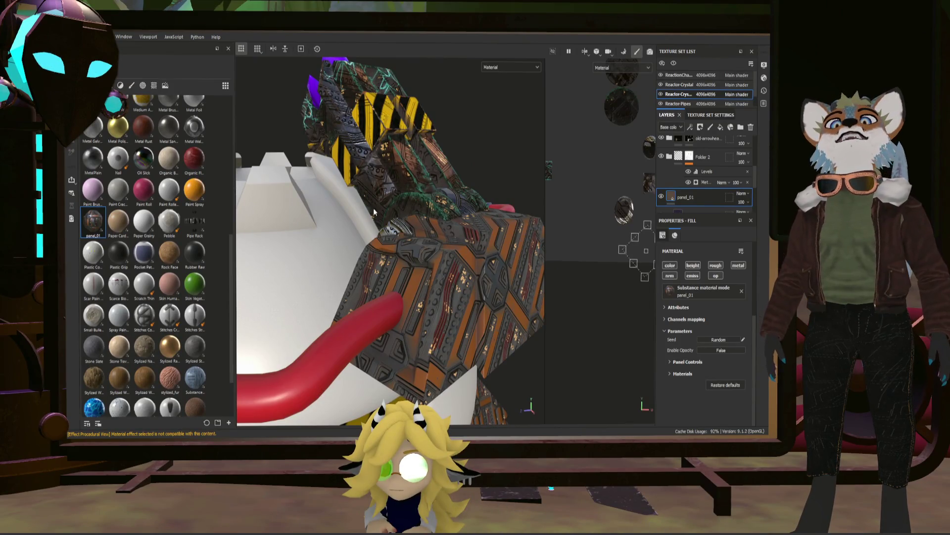
scroll(373, 212, "down", 5)
scroll(391, 206, "up", 8)
- Orbit to the orange panelled claw block and offset the panel_01 texture's projection slightly
left_click_drag(391, 206, 365, 242, "alt")
mouse_move(375, 329)
left_mouse_down("alt")
mouse_move(616, 278)
mouse_move(630, 255)
left_mouse_up("alt")
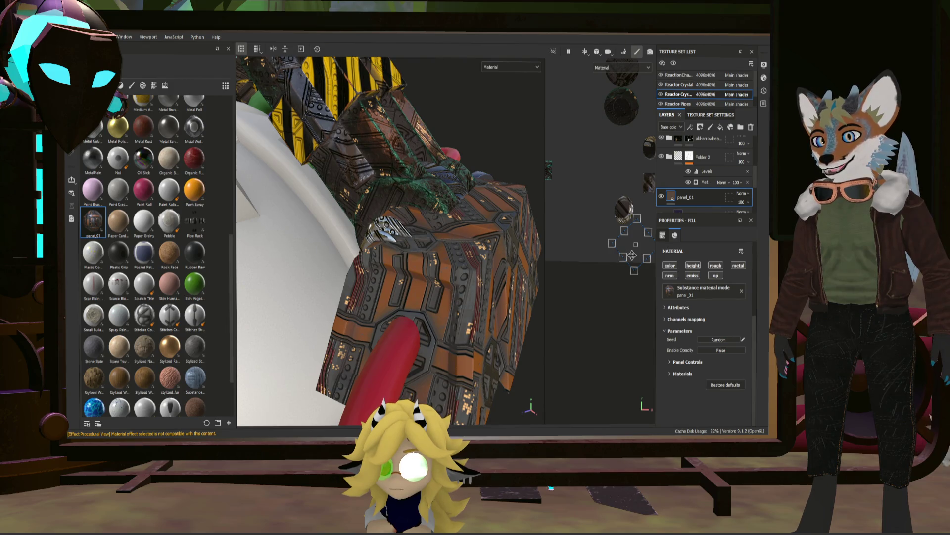
left_click_drag(631, 255, 631, 255)
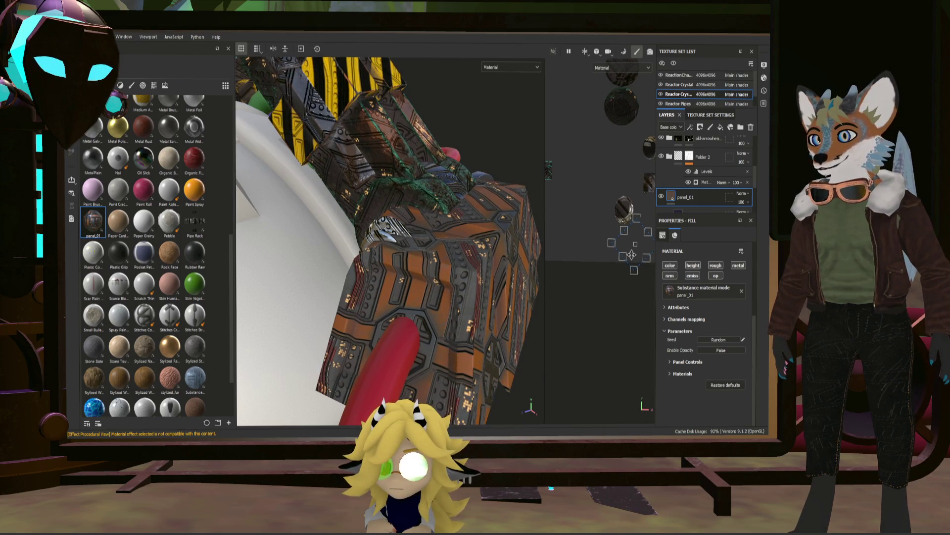
right_click(694, 197)
- Add a black mask to panel_01 ready for polygon filling, then return to its fill material settings
left_click(701, 206)
key("4")
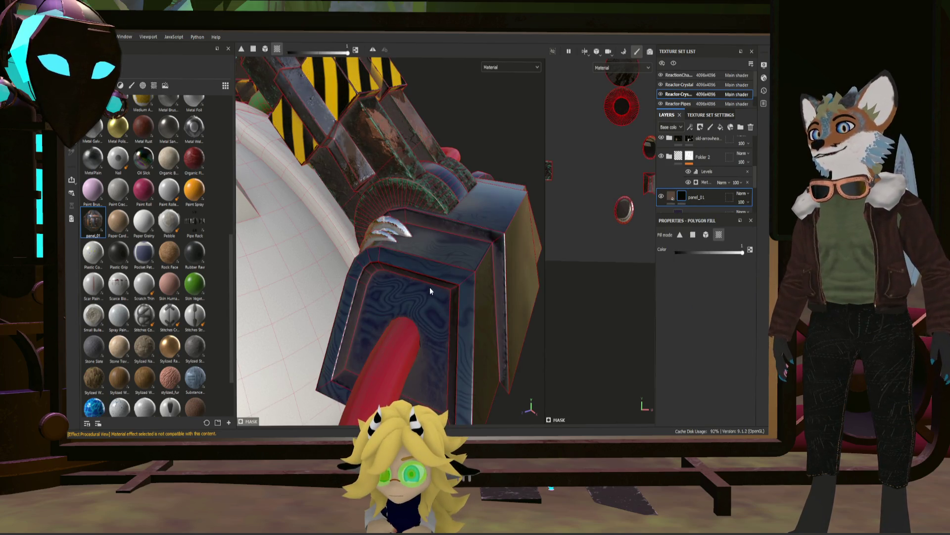
mouse_move(385, 300)
left_mouse_down("alt")
mouse_move(443, 301)
mouse_move(306, 284)
mouse_move(438, 337)
mouse_move(629, 333)
mouse_move(432, 302)
mouse_move(449, 303)
left_mouse_up("alt")
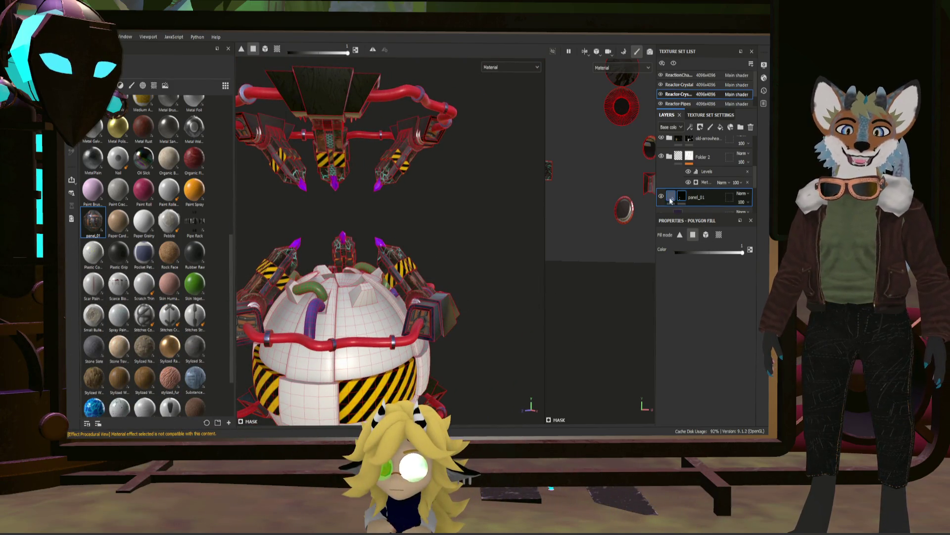
left_click(671, 198)
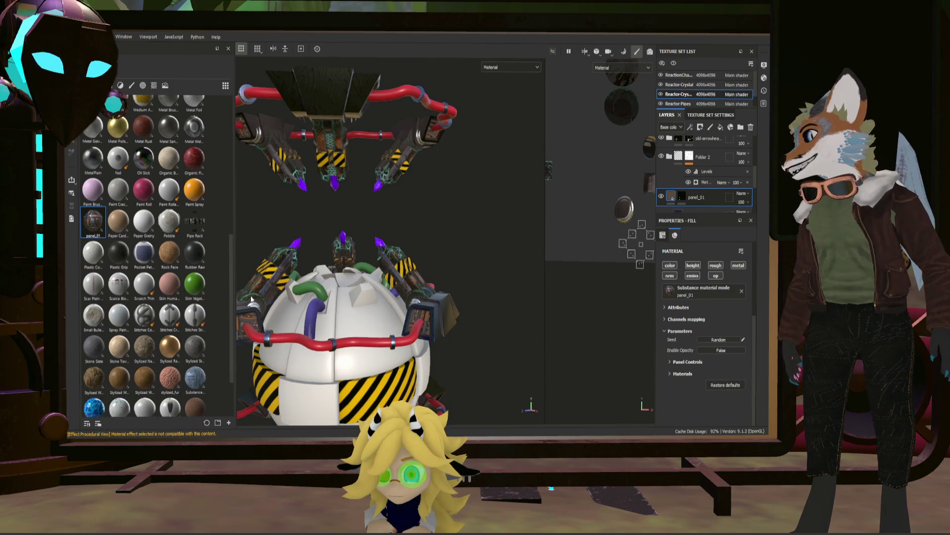
scroll(150, 252, "up", 1)
scroll(151, 252, "up", 1)
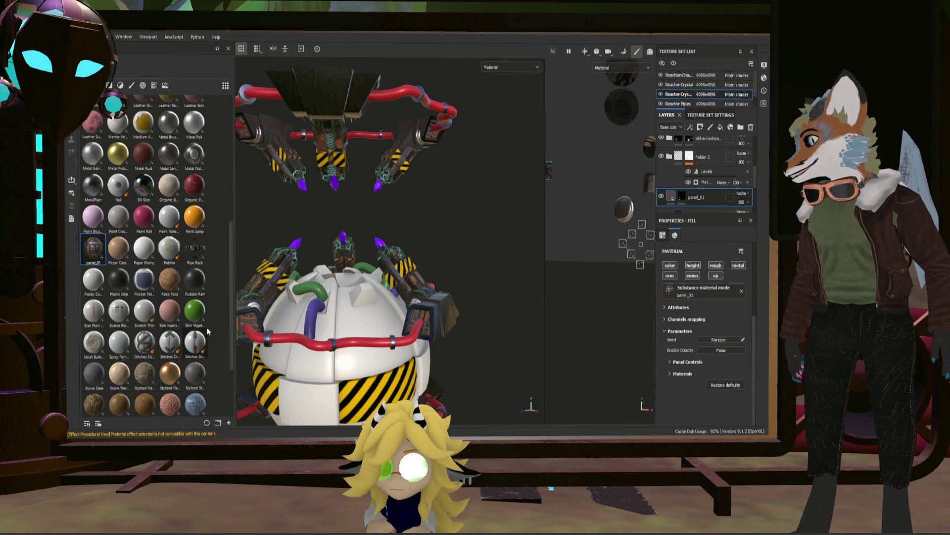
scroll(160, 335, "down", 3)
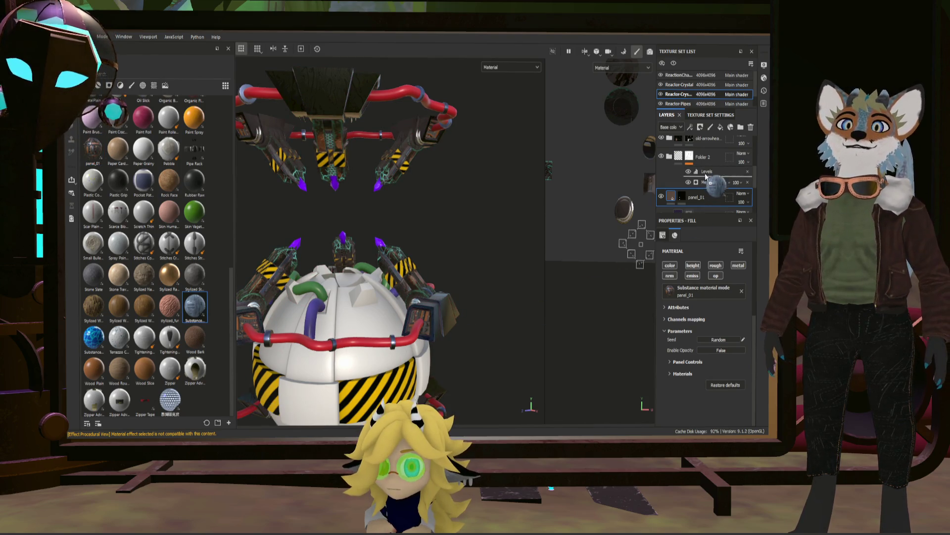
- Drop the silvery metal material as a new Substance_graph fill layer above panel_01
left_click_drag(710, 192, 711, 194)
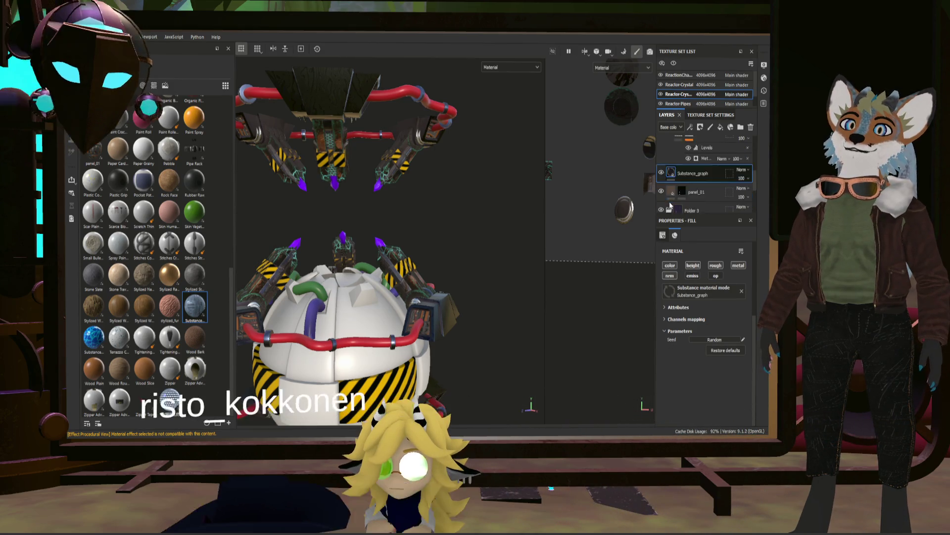
scroll(664, 145, "up", 5)
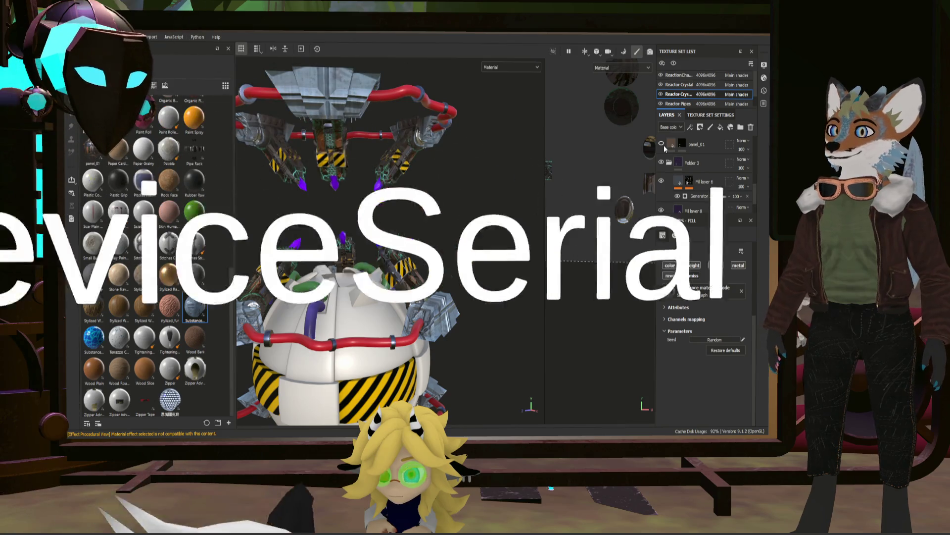
scroll(706, 157, "up", 2)
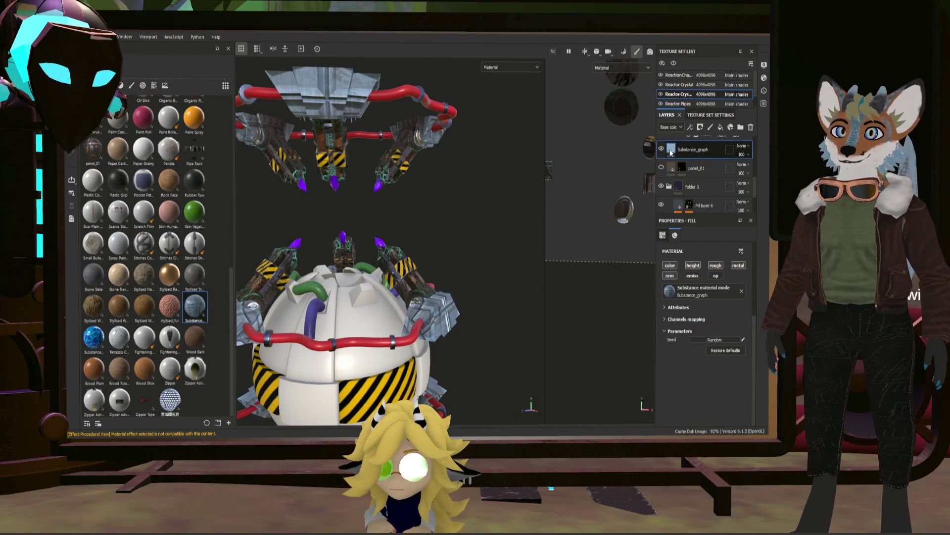
scroll(605, 178, "down", 2)
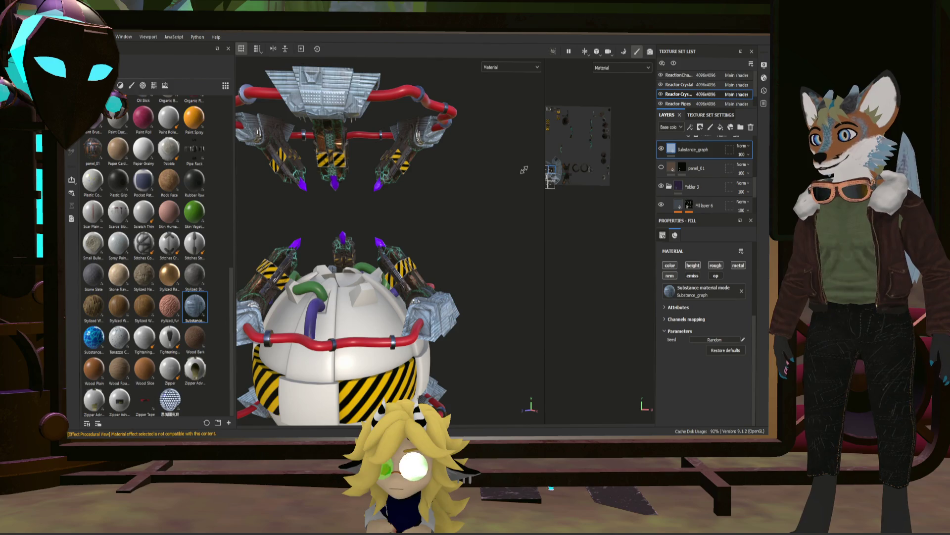
scroll(460, 268, "up", 3)
scroll(468, 316, "up", 2)
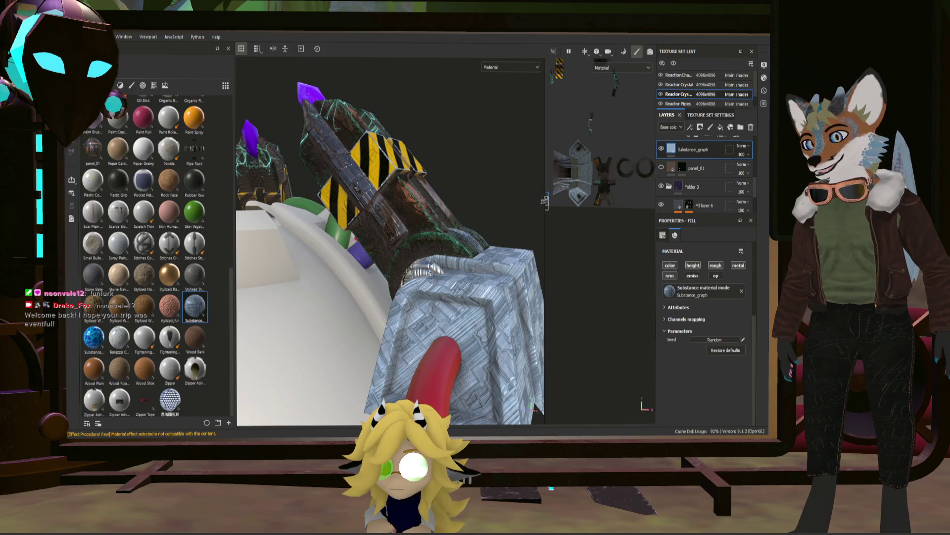
left_click_drag(514, 218, 450, 297, "alt")
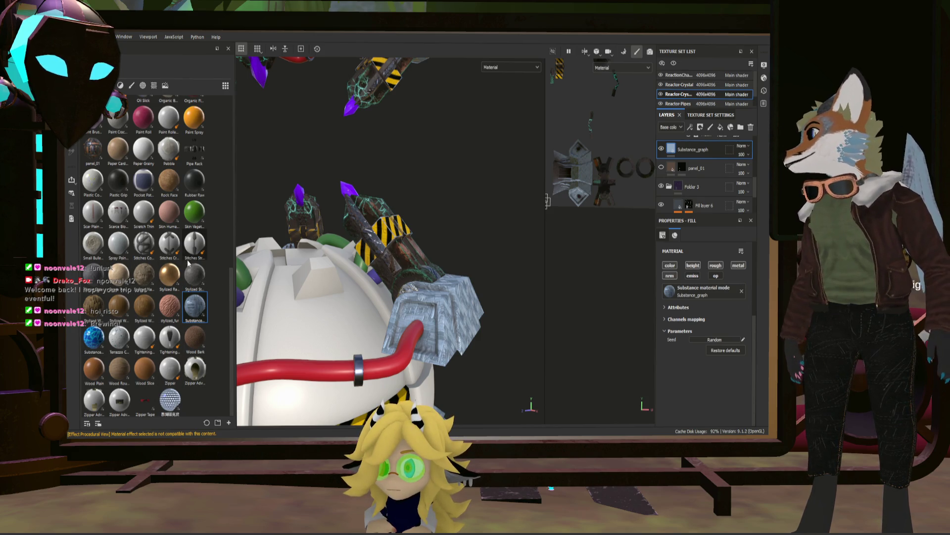
scroll(169, 225, "up", 3)
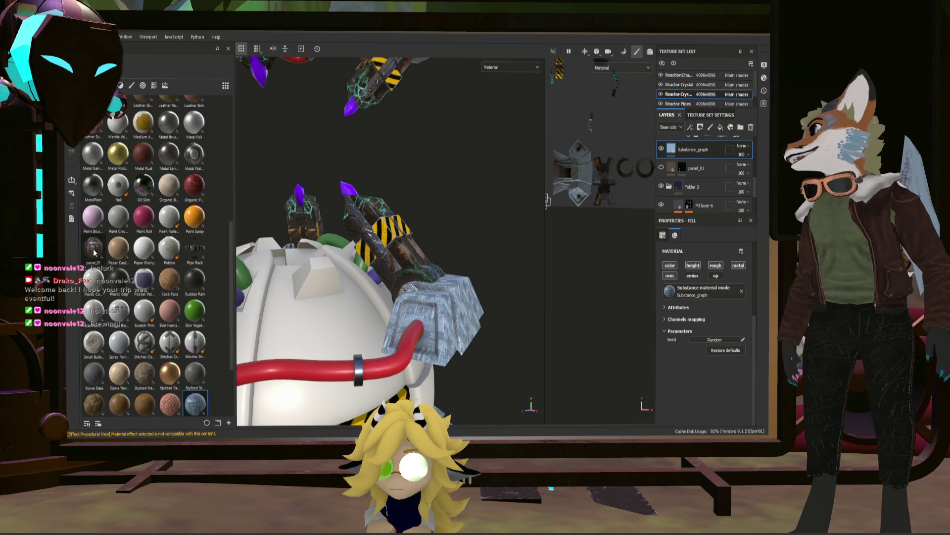
scroll(93, 253, "up", 3)
scroll(138, 238, "up", 3)
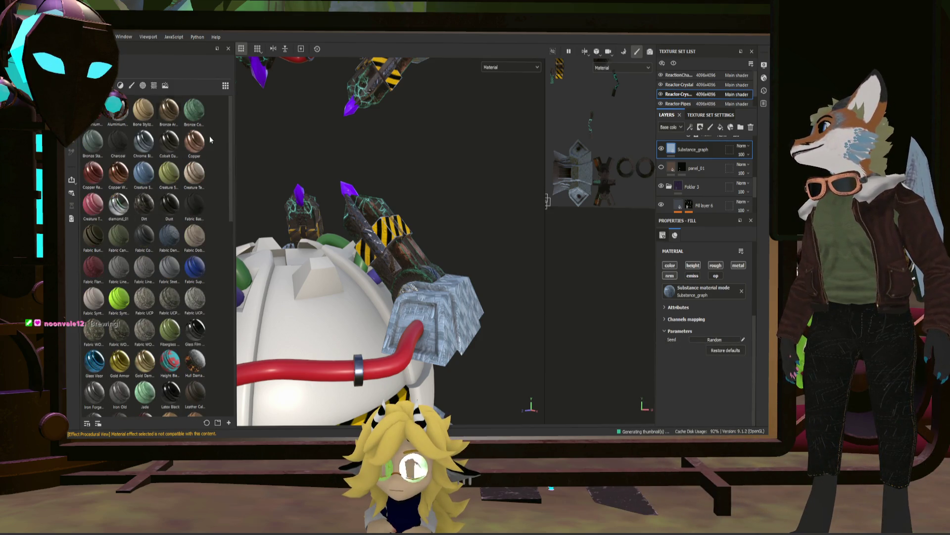
scroll(206, 167, "down", 3)
scroll(201, 178, "down", 3)
scroll(203, 184, "down", 3)
scroll(203, 183, "down", 3)
scroll(205, 186, "down", 3)
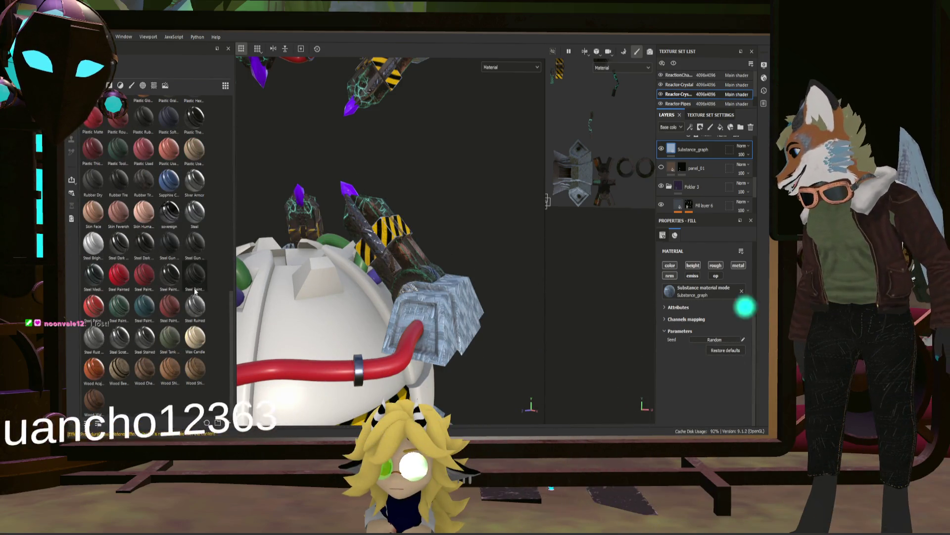
scroll(204, 283, "up", 6)
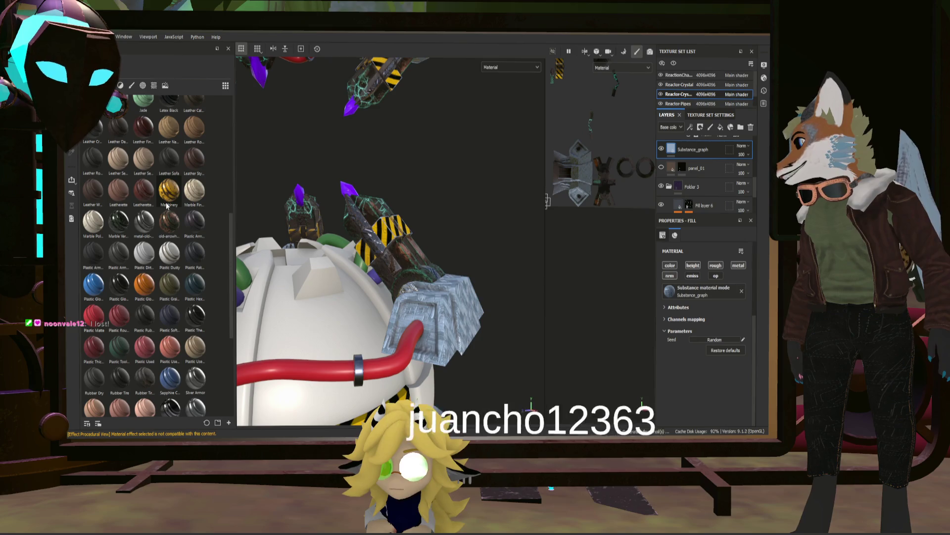
scroll(171, 204, "up", 3)
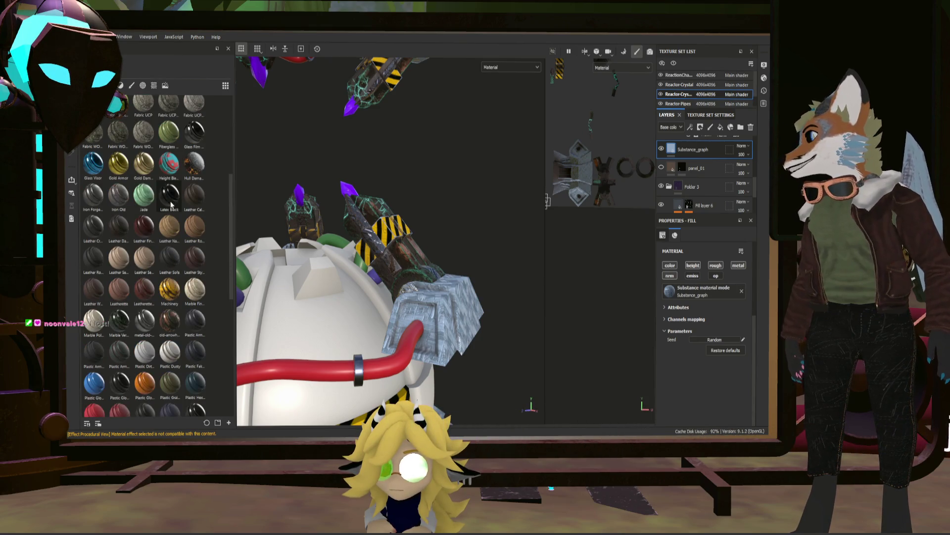
scroll(164, 212, "up", 6)
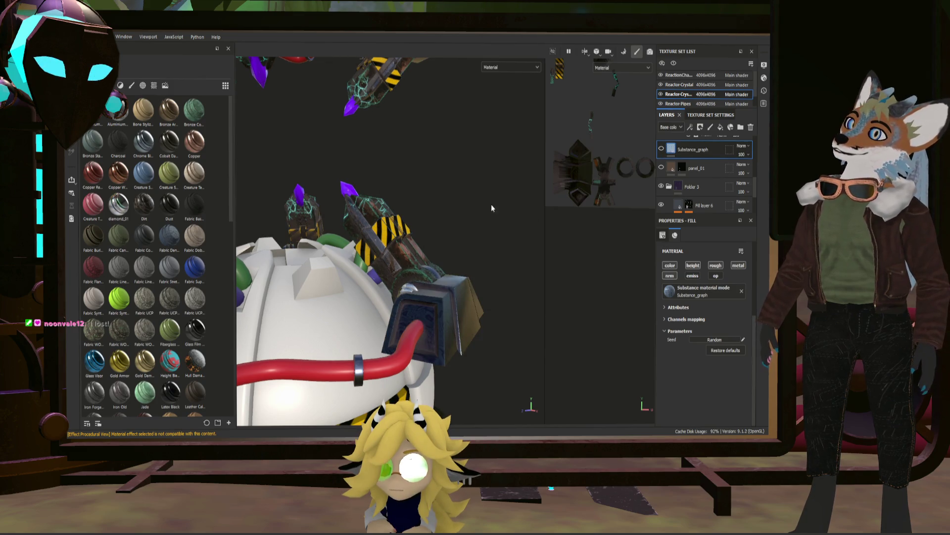
- Try the Diamond material on the claw block, inspect it, then delete the Substance_graph layer
mouse_move(119, 202)
left_mouse_down()
mouse_move(487, 210)
mouse_move(699, 148)
mouse_move(689, 175)
left_mouse_up()
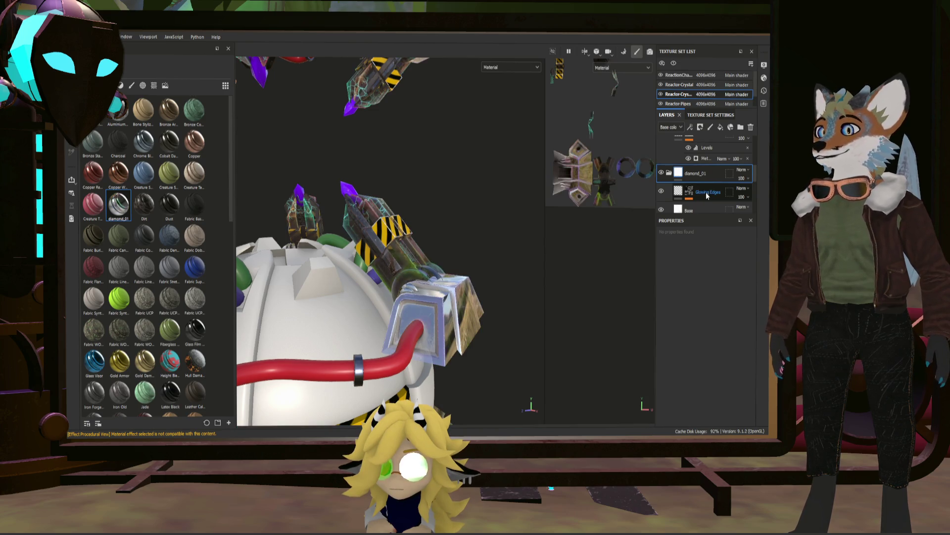
scroll(460, 291, "up", 2)
scroll(461, 292, "up", 3)
scroll(460, 291, "up", 3)
mouse_move(460, 292)
left_mouse_down("alt")
mouse_move(438, 225)
mouse_move(426, 254)
left_mouse_up("alt")
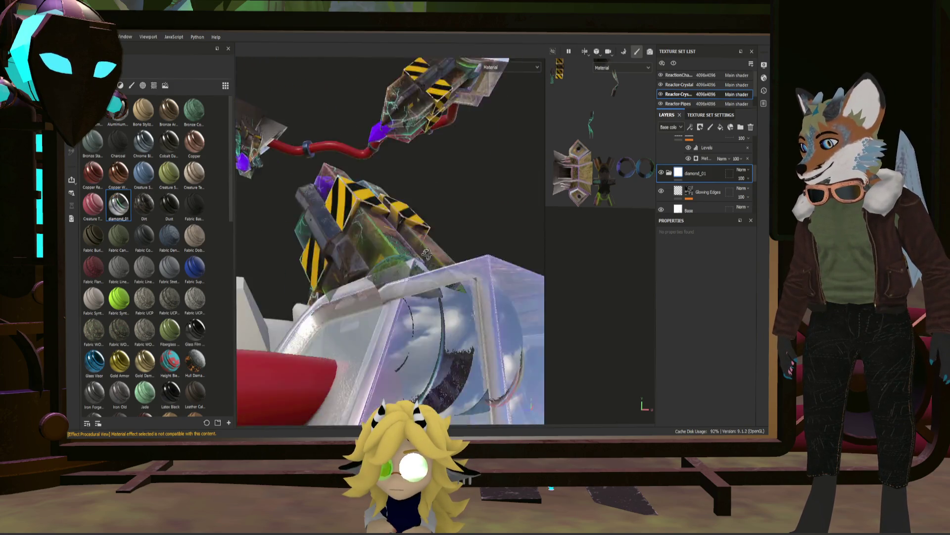
left_click_drag(426, 253, 674, 224, "alt")
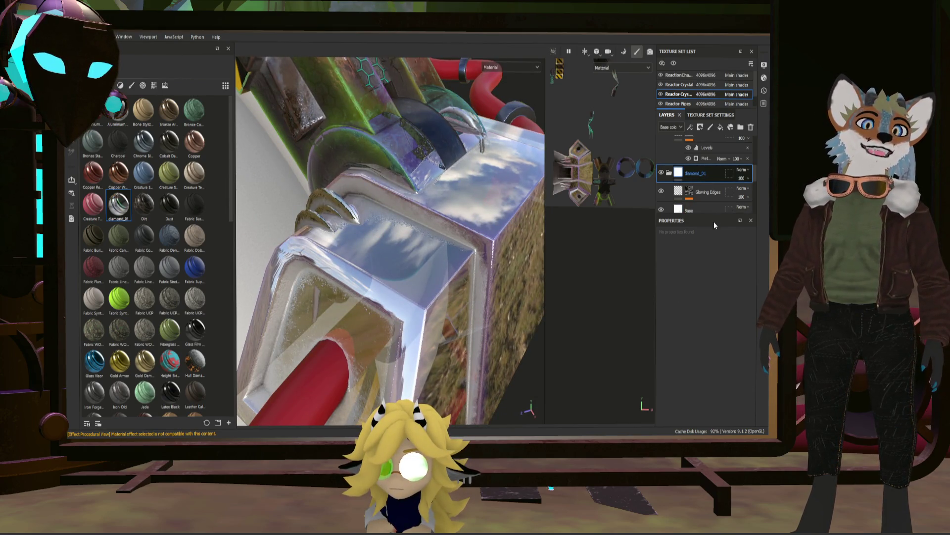
left_click(687, 175)
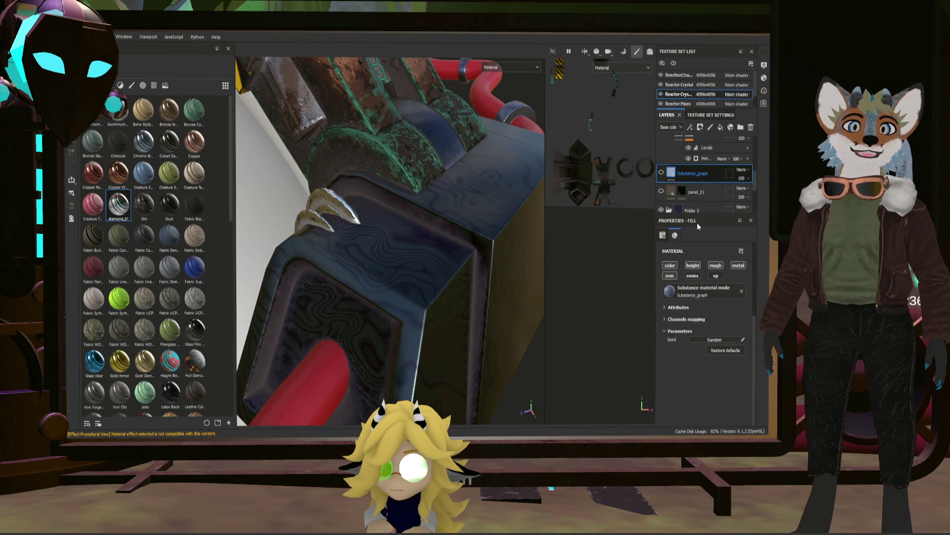
key("Delete")
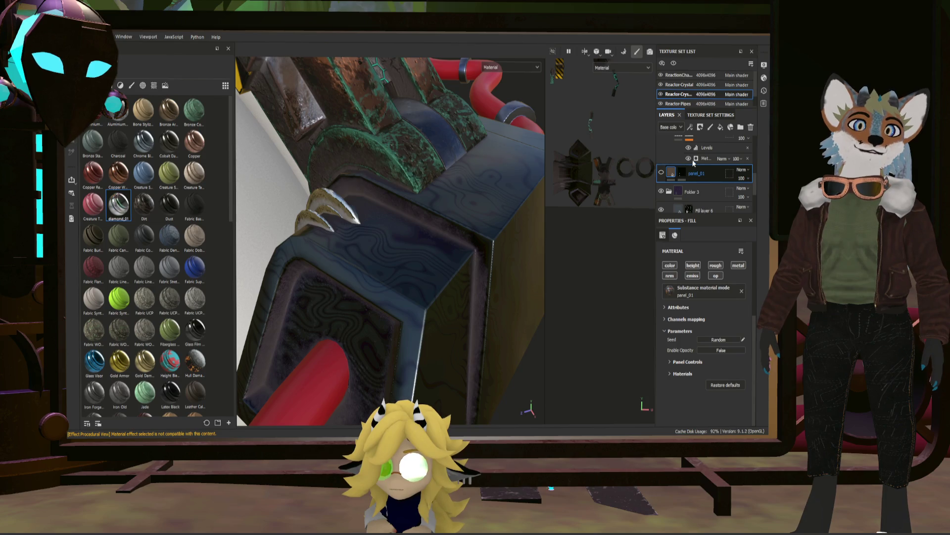
key("Delete")
mouse_move(525, 235)
left_mouse_down("alt")
mouse_move(422, 261)
mouse_move(434, 226)
left_mouse_up("alt")
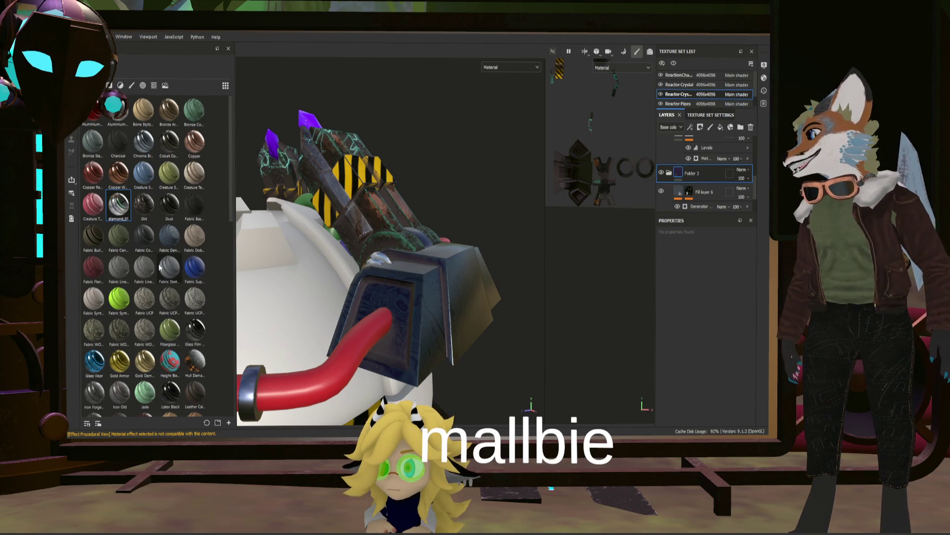
scroll(143, 305, "down", 3)
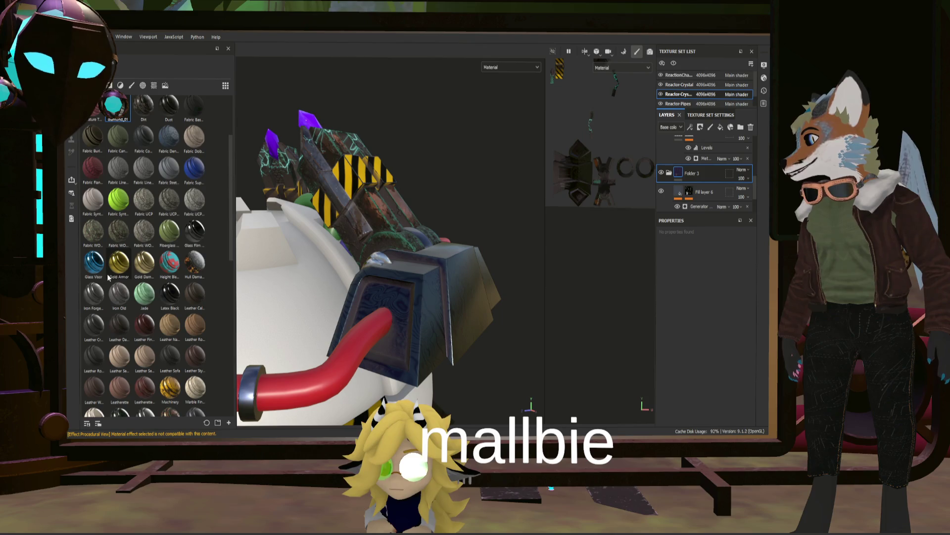
scroll(136, 273, "down", 2)
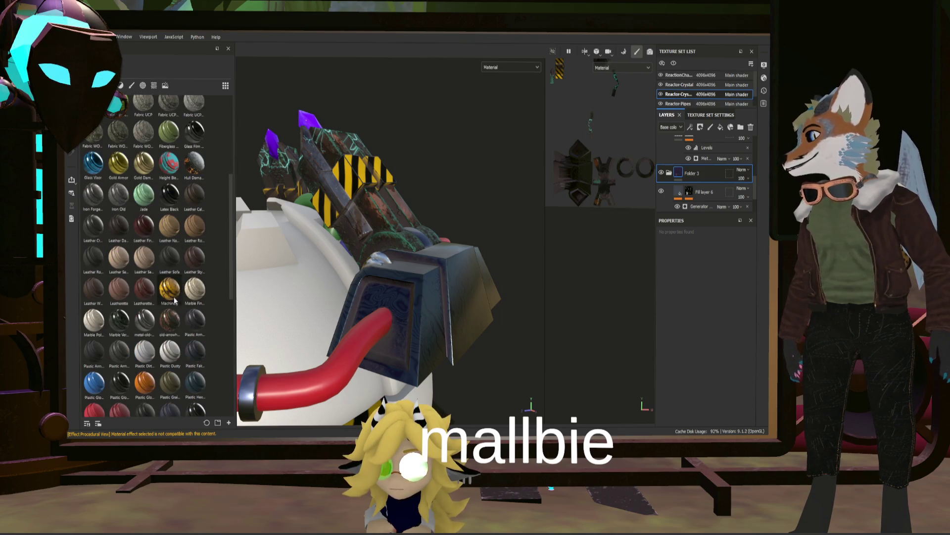
scroll(163, 290, "down", 2)
scroll(182, 308, "down", 4)
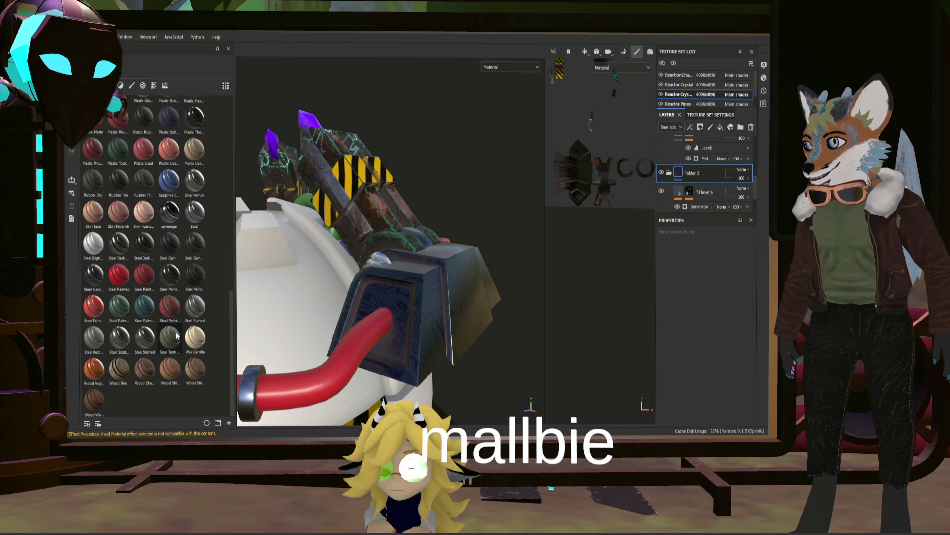
scroll(170, 208, "down", 5)
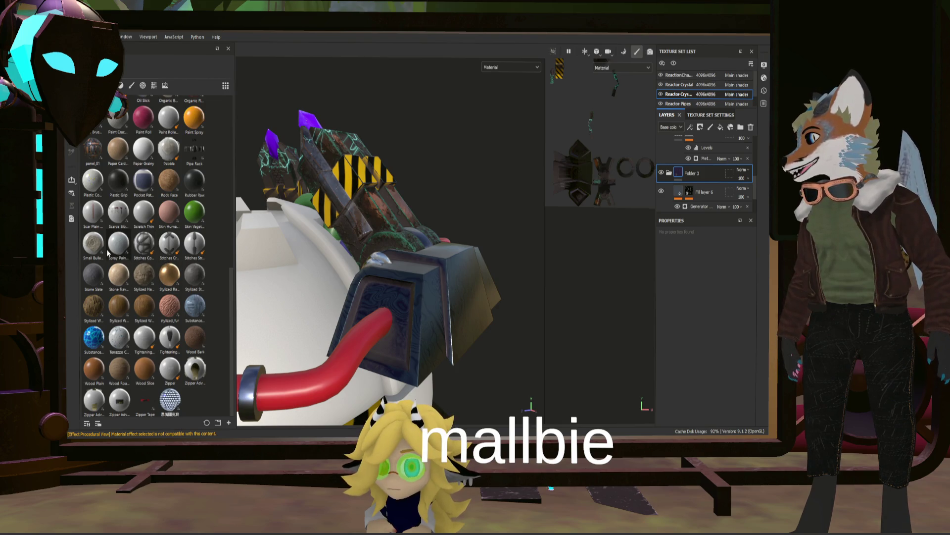
scroll(107, 253, "up", 3)
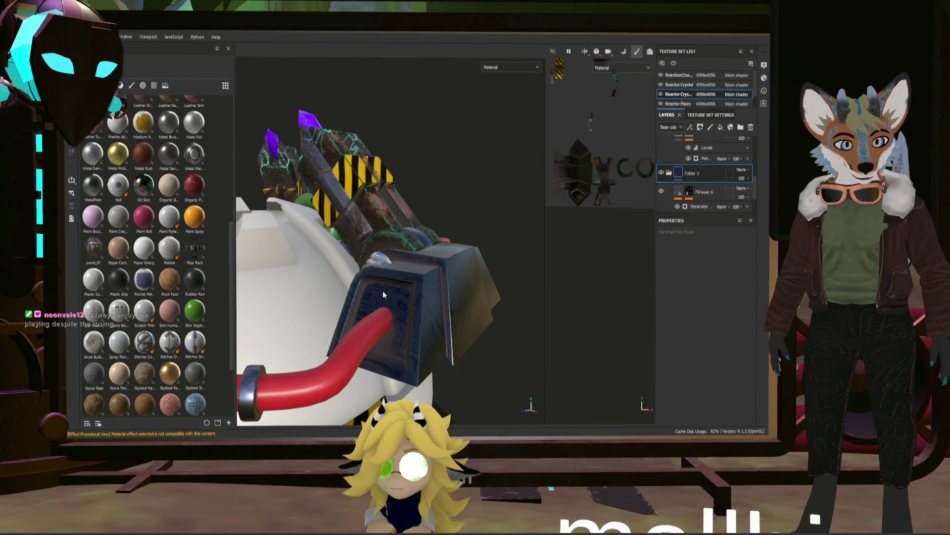
scroll(119, 223, "up", 8)
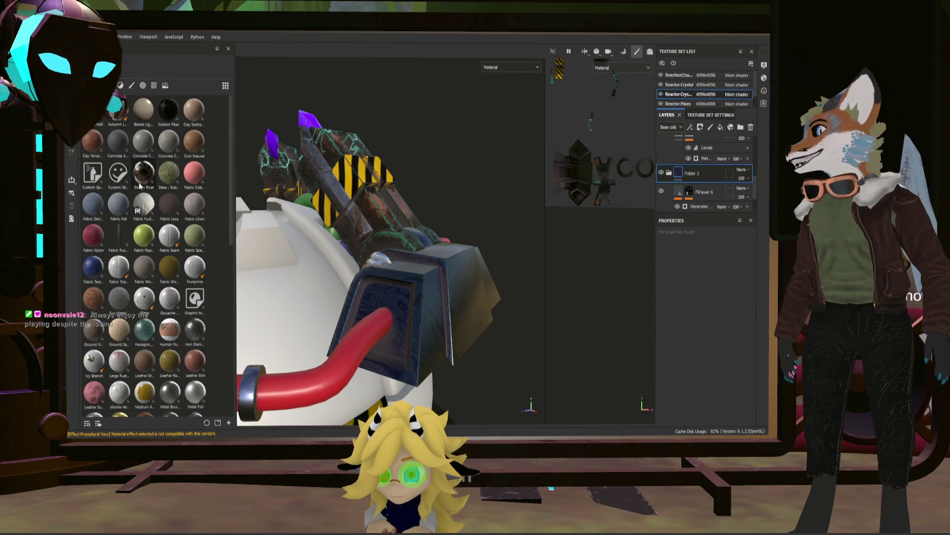
- Drop the AbstractWall material onto the mesh as a new fill layer and select its mask
left_click_drag(119, 112, 406, 301)
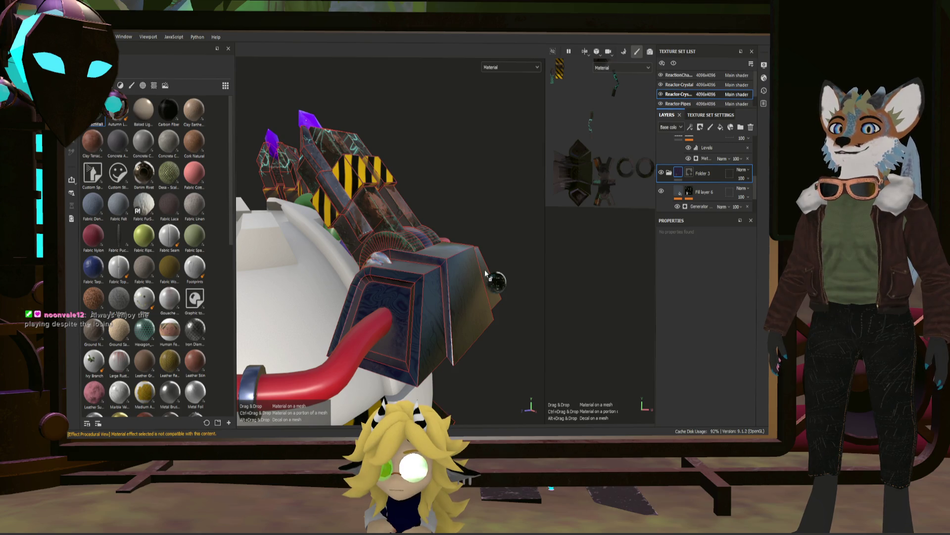
left_click_drag(484, 270, 484, 269)
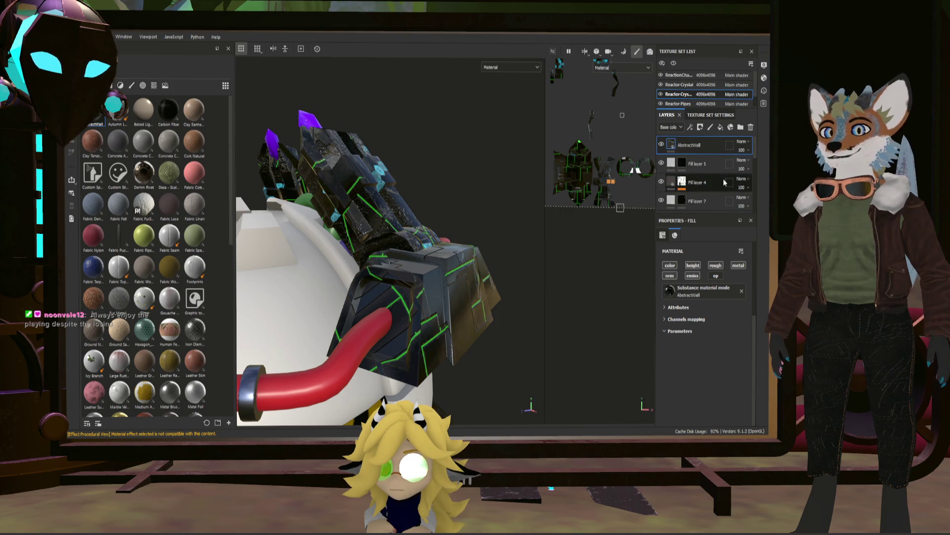
scroll(624, 196, "down", 3)
scroll(605, 142, "down", 2)
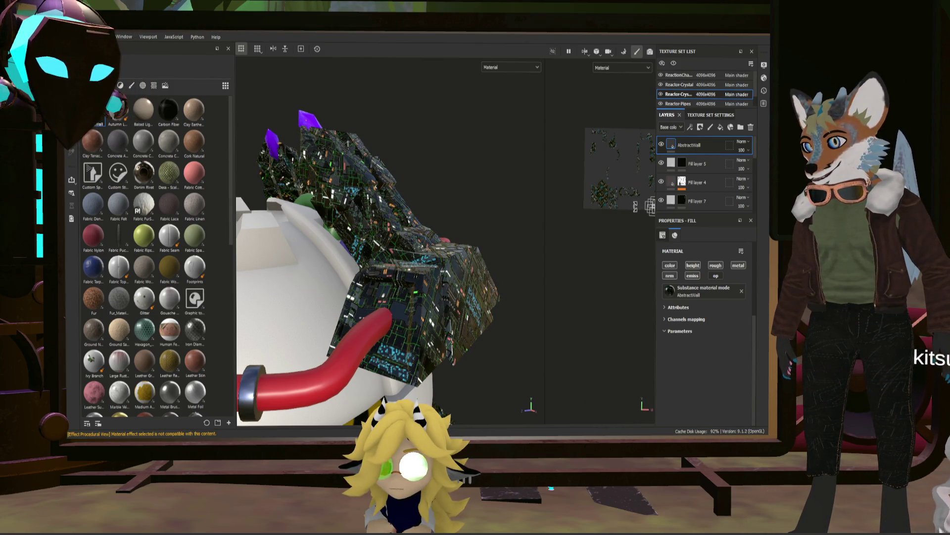
mouse_move(483, 250)
left_mouse_down("alt")
mouse_move(413, 278)
mouse_move(697, 165)
left_mouse_up("alt")
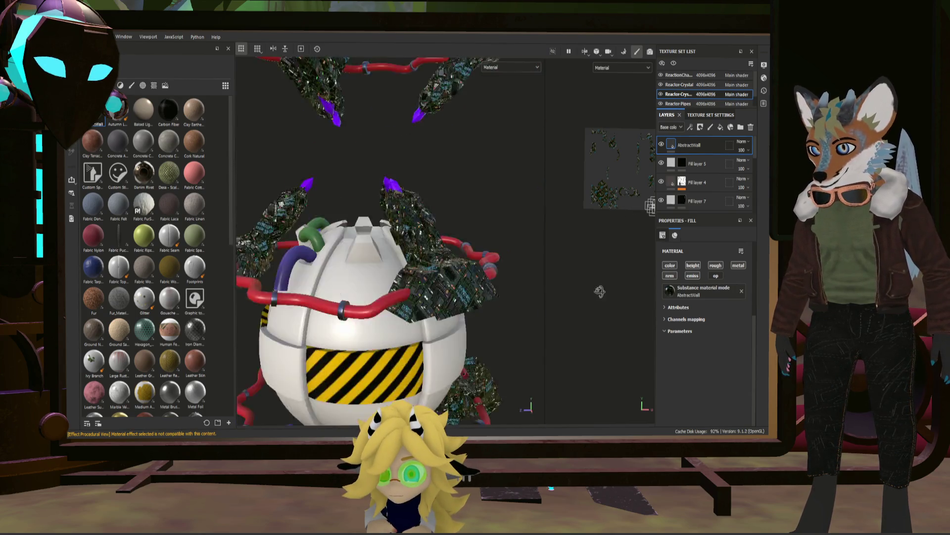
left_click(682, 146)
- Polygon-fill the AbstractWall mask onto the inset screen panel, then add a new fill layer on top
key("4")
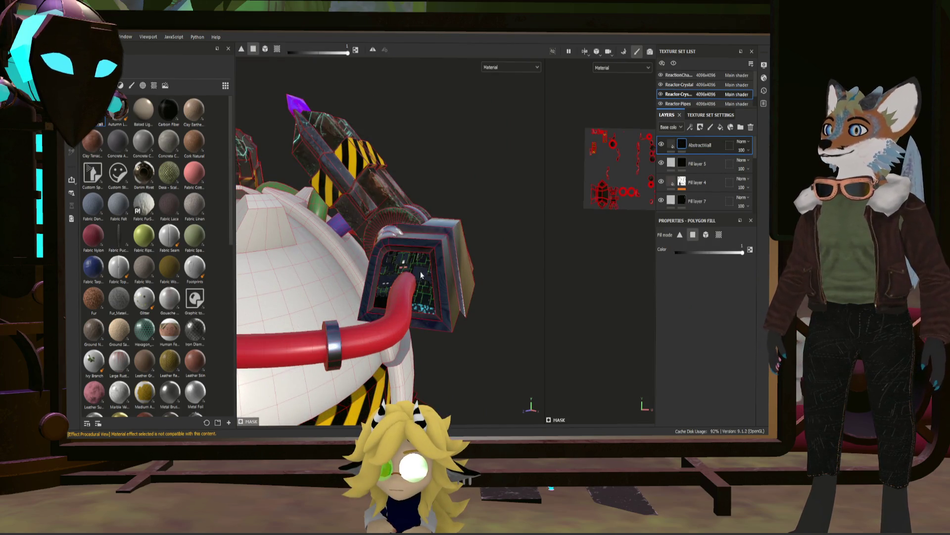
scroll(420, 271, "up", 2)
scroll(430, 271, "up", 2)
scroll(436, 266, "down", 4)
scroll(442, 262, "down", 5)
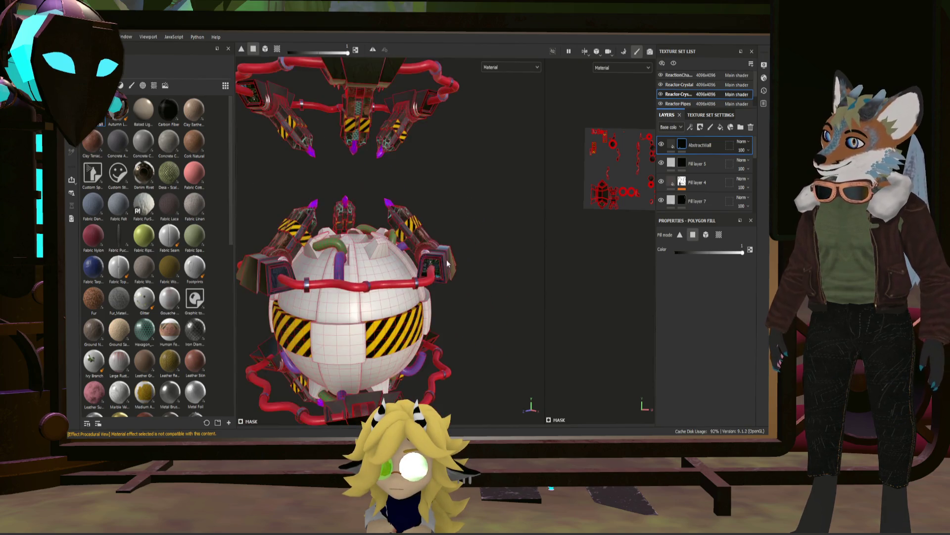
left_click_drag(447, 259, 486, 261, "alt")
scroll(450, 261, "up", 3)
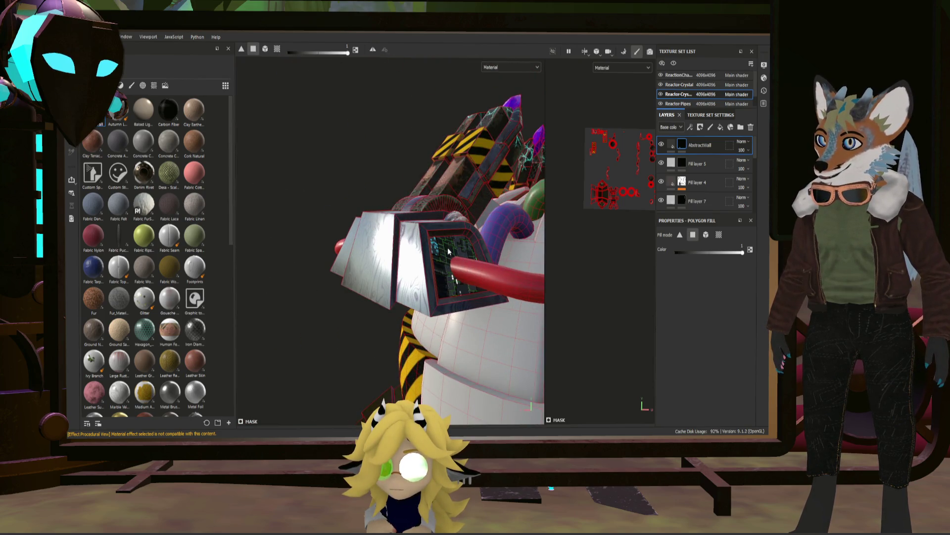
scroll(449, 252, "down", 4)
middle_click_drag(520, 261, 584, 265)
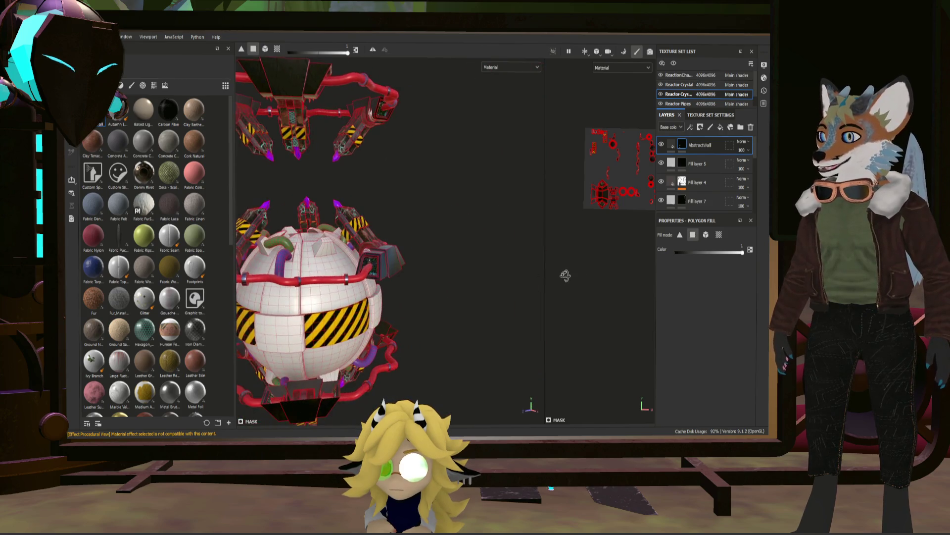
scroll(327, 262, "up", 4)
left_click_drag(327, 260, 402, 265, "alt")
scroll(406, 266, "down", 3)
scroll(413, 268, "down", 2)
scroll(418, 259, "up", 5)
scroll(419, 259, "up", 2)
scroll(427, 254, "up", 2)
scroll(429, 248, "up", 2)
scroll(436, 244, "up", 2)
left_click_drag(343, 247, 394, 247, "alt")
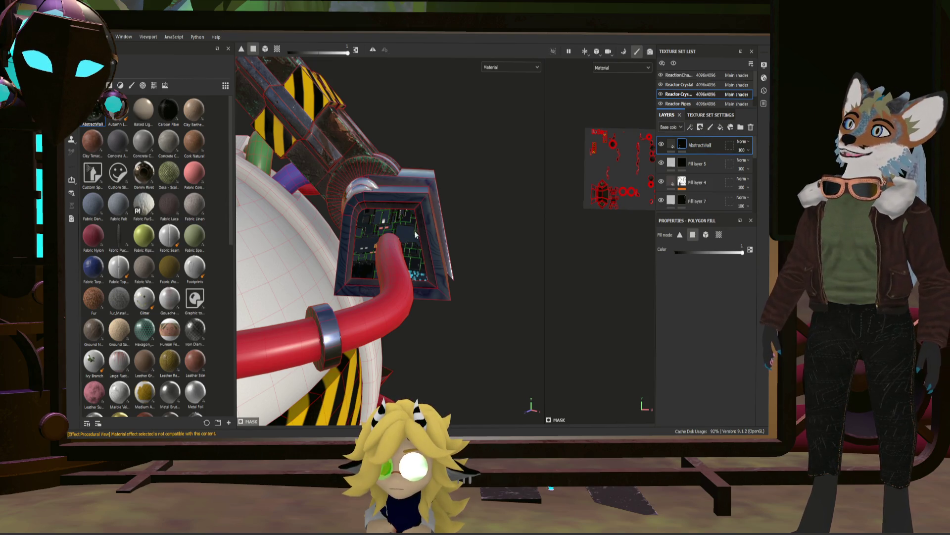
left_click_drag(446, 193, 419, 237, "alt")
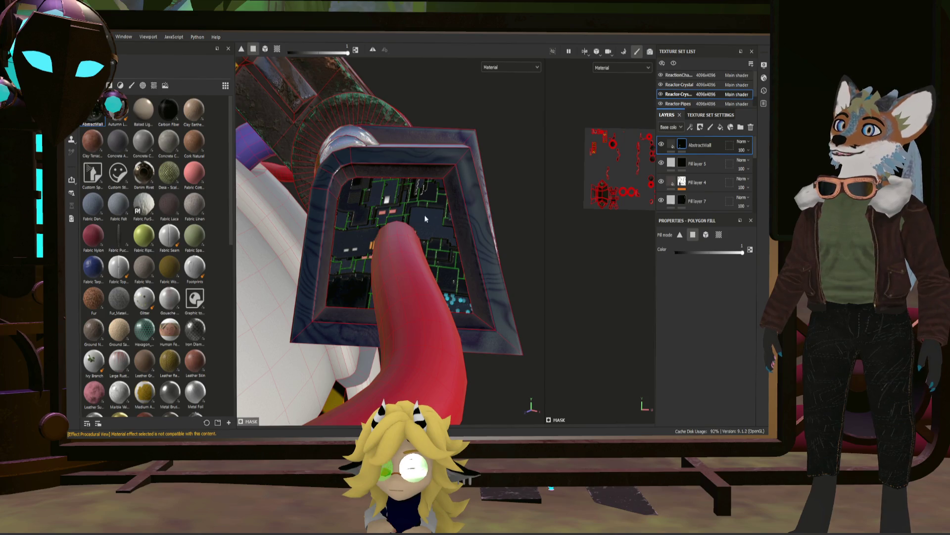
left_click(720, 128)
scroll(726, 276, "down", 3)
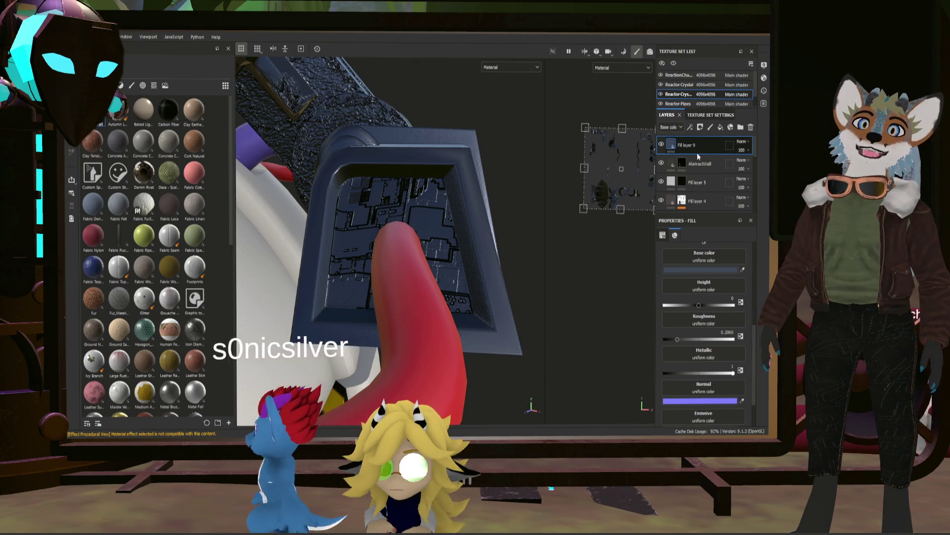
- Give Fill layer 9 a polygon-fill mask and set the AbstractWall mask's fill colour to 0
key("4")
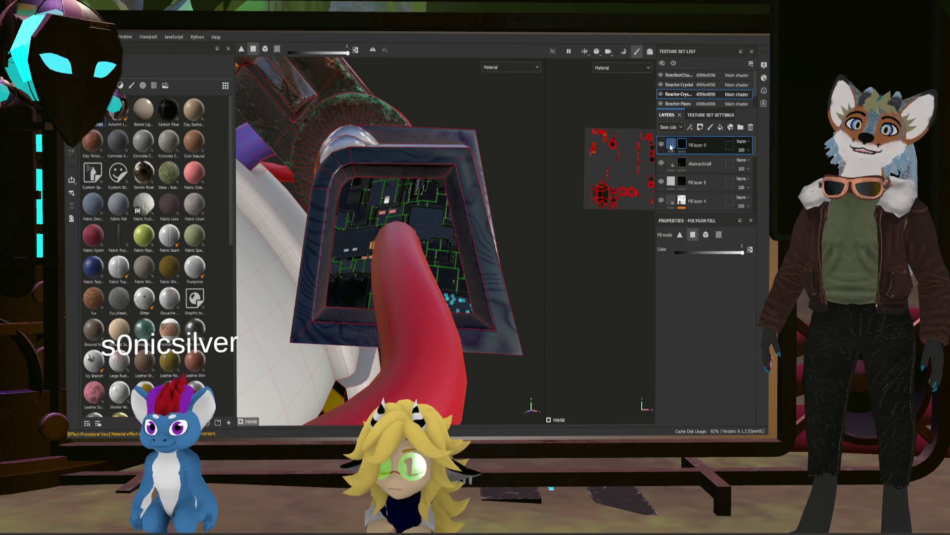
left_click(670, 146)
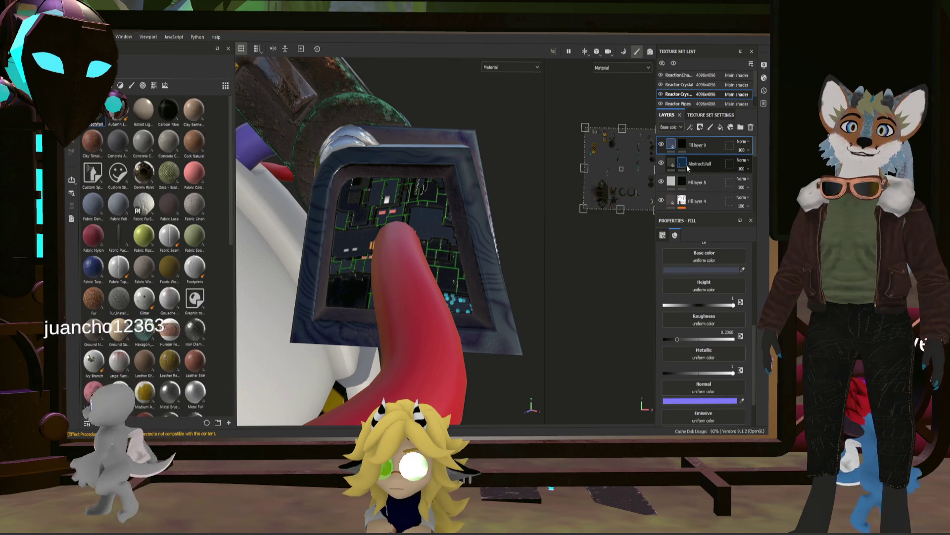
left_click(683, 163)
left_click_drag(742, 253, 541, 97)
- Browse the Brushes shelf, then the Alphas shelf for a stencil shape
left_click(132, 87)
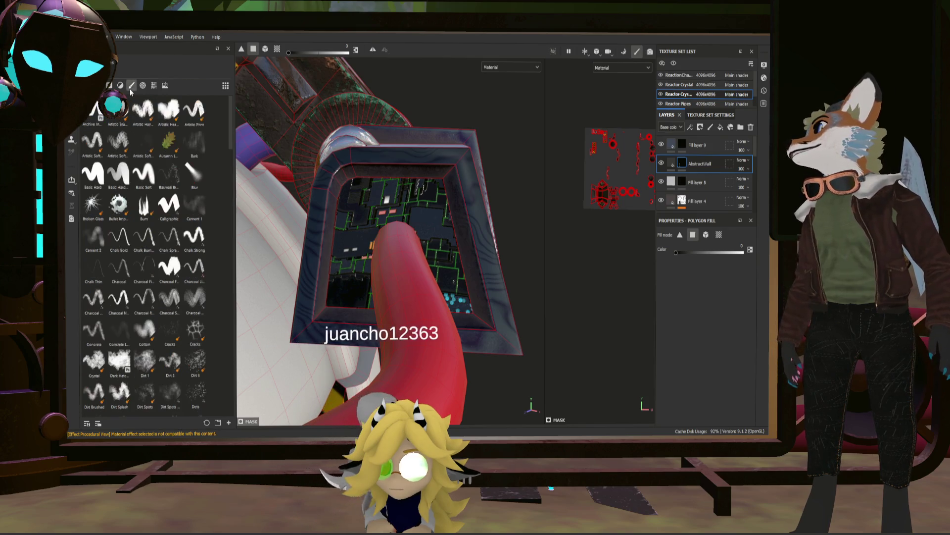
scroll(157, 158, "down", 5)
scroll(152, 267, "down", 5)
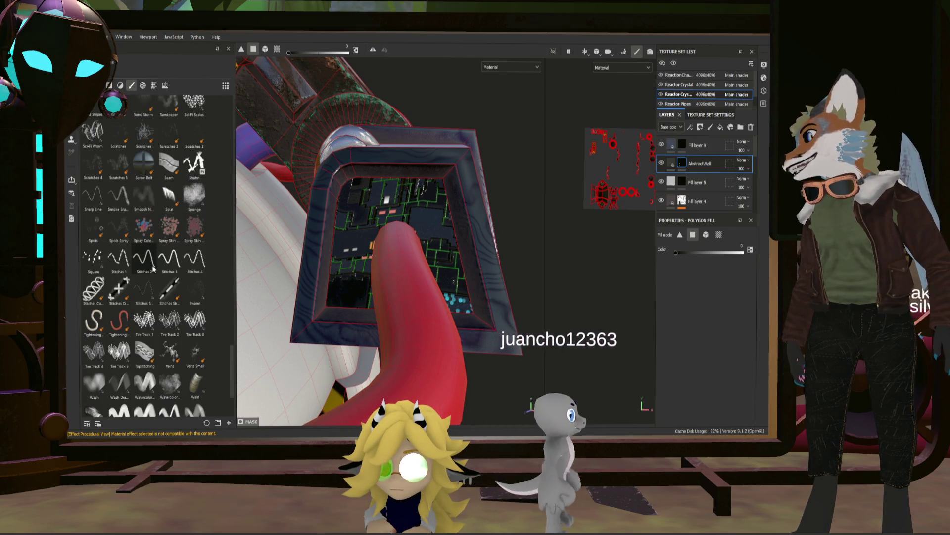
left_click(143, 86)
scroll(181, 219, "down", 5)
scroll(176, 217, "down", 5)
scroll(176, 238, "down", 5)
scroll(176, 259, "down", 5)
scroll(177, 261, "down", 3)
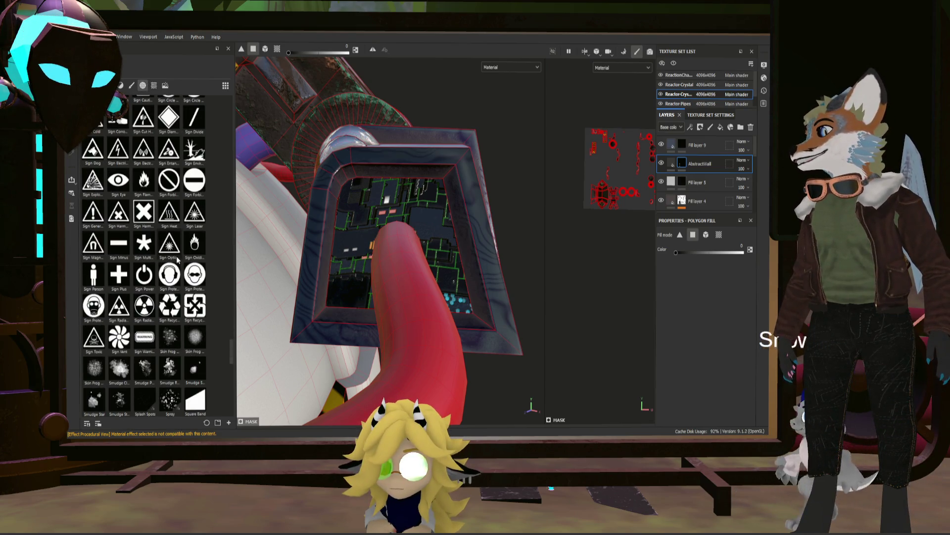
scroll(172, 254, "down", 5)
scroll(167, 249, "down", 5)
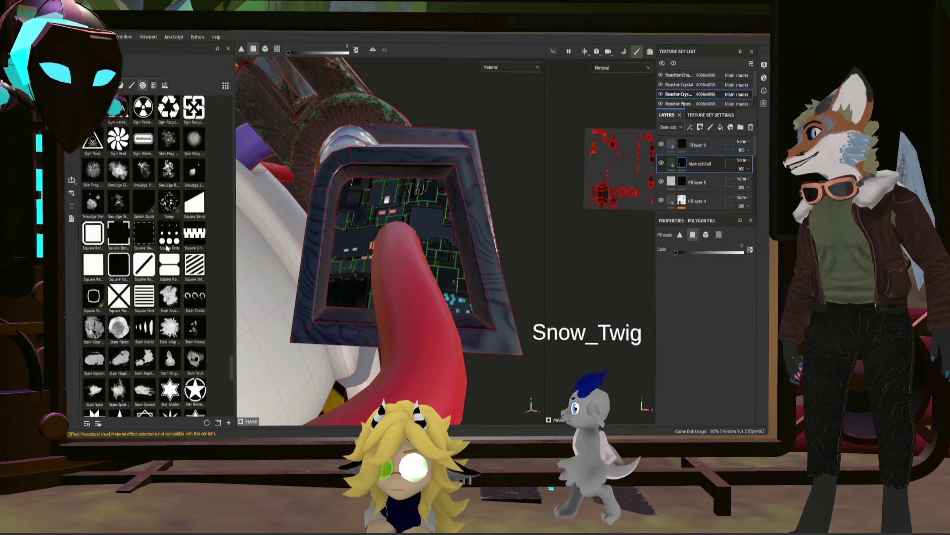
scroll(149, 245, "up", 5)
scroll(104, 234, "up", 5)
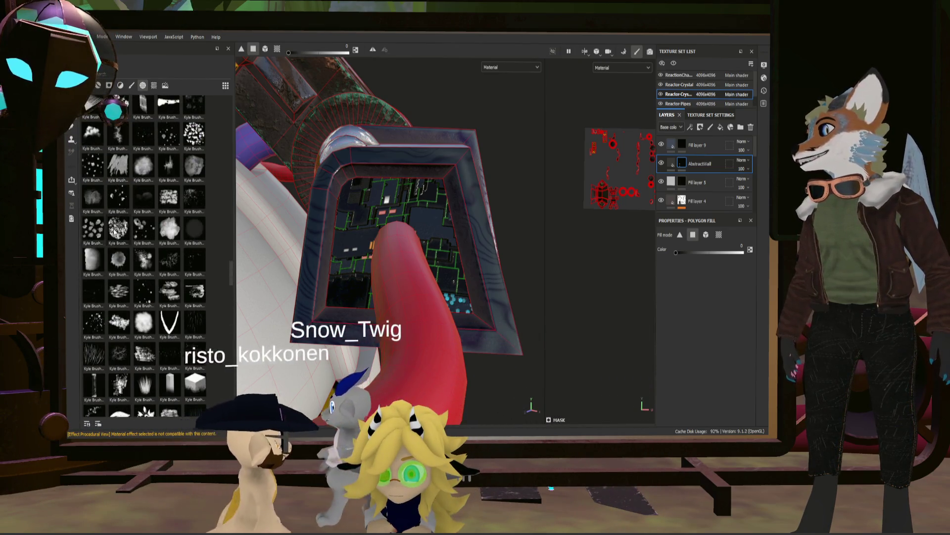
scroll(111, 233, "up", 5)
scroll(136, 230, "up", 3)
scroll(134, 231, "up", 5)
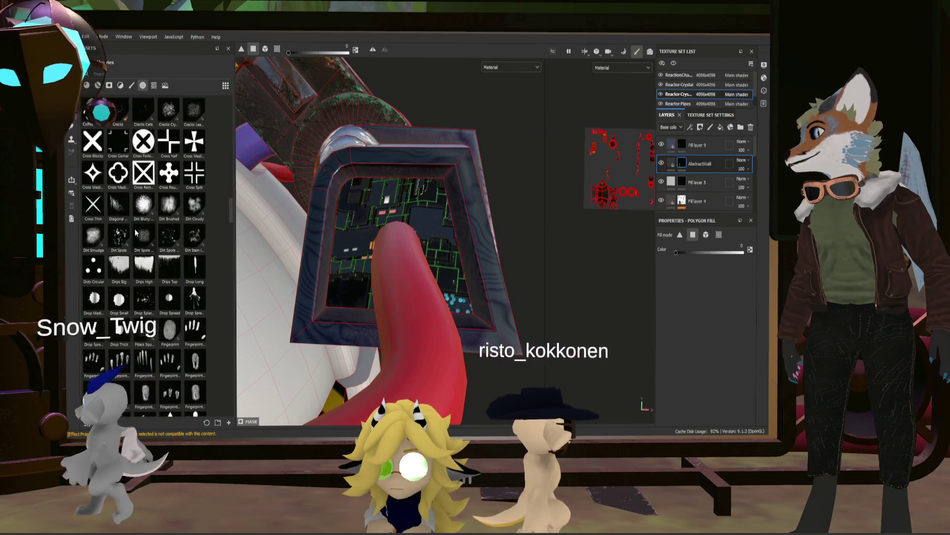
scroll(135, 232, "up", 5)
scroll(135, 232, "up", 5)
scroll(135, 229, "up", 3)
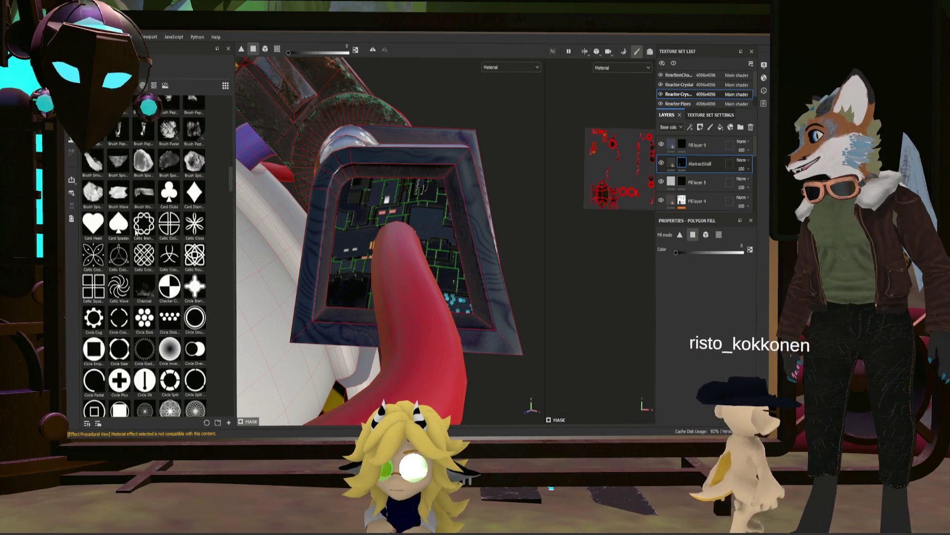
scroll(134, 229, "down", 3)
scroll(134, 228, "down", 3)
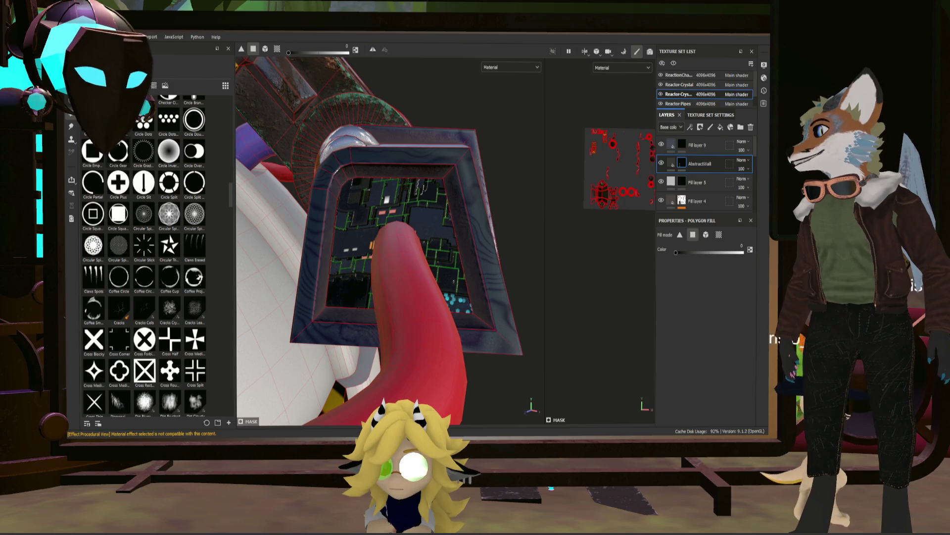
scroll(147, 185, "up", 5)
scroll(152, 186, "up", 5)
scroll(161, 186, "up", 5)
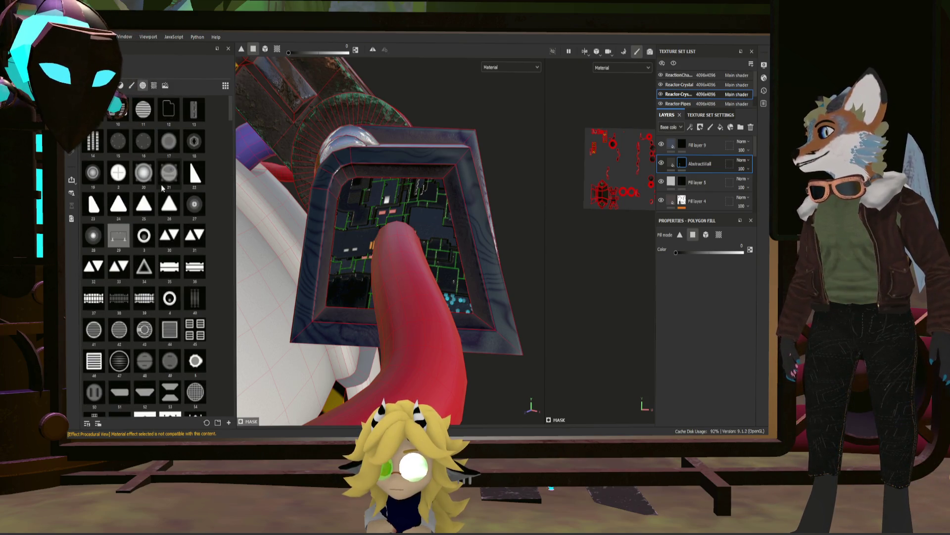
scroll(161, 187, "down", 3)
scroll(163, 189, "down", 3)
scroll(172, 196, "down", 3)
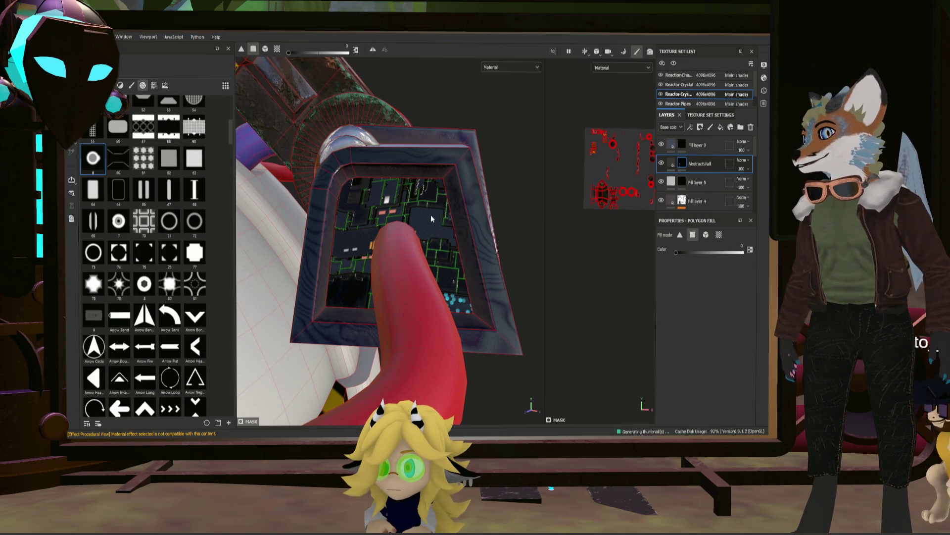
- With a circle alpha on the paint brush, stamp a dark ring around the red pipe's socket
key("1")
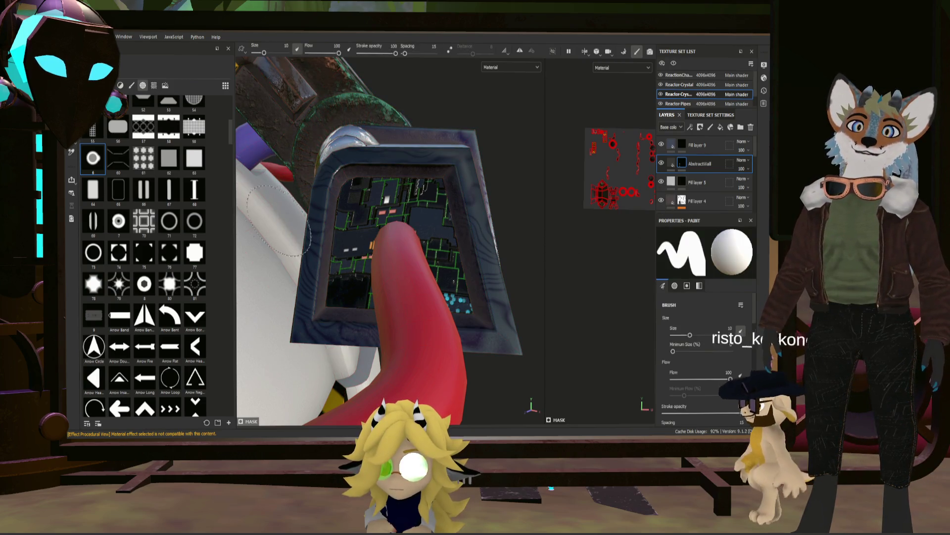
left_click(104, 163)
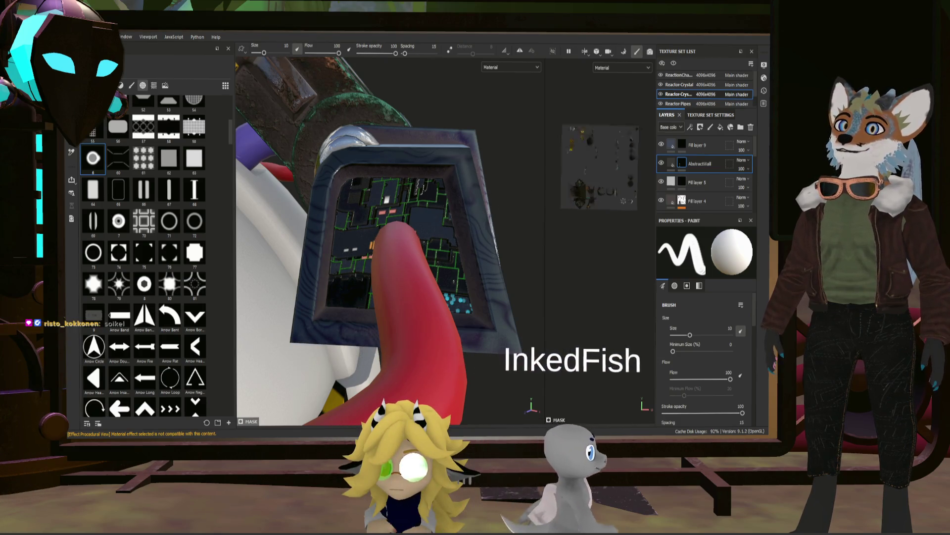
key("F1")
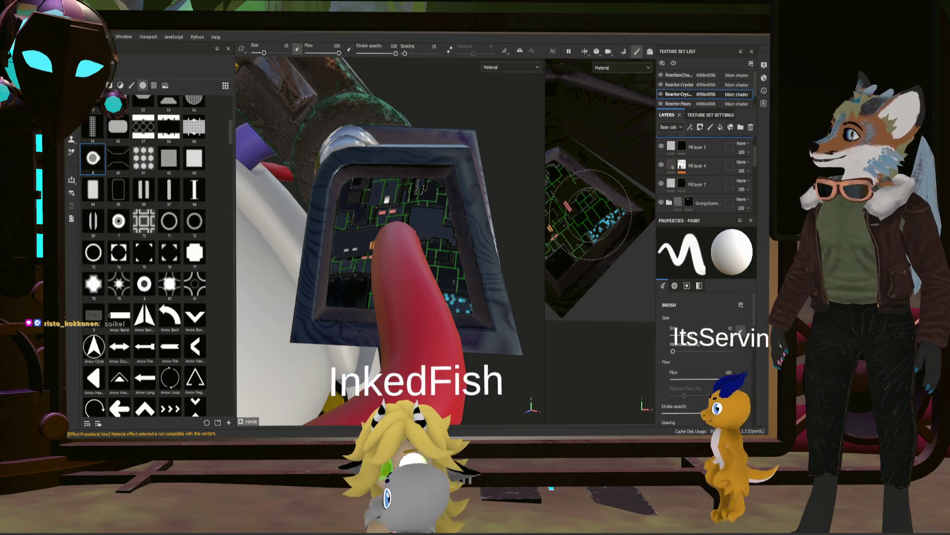
scroll(714, 206, "down", 2)
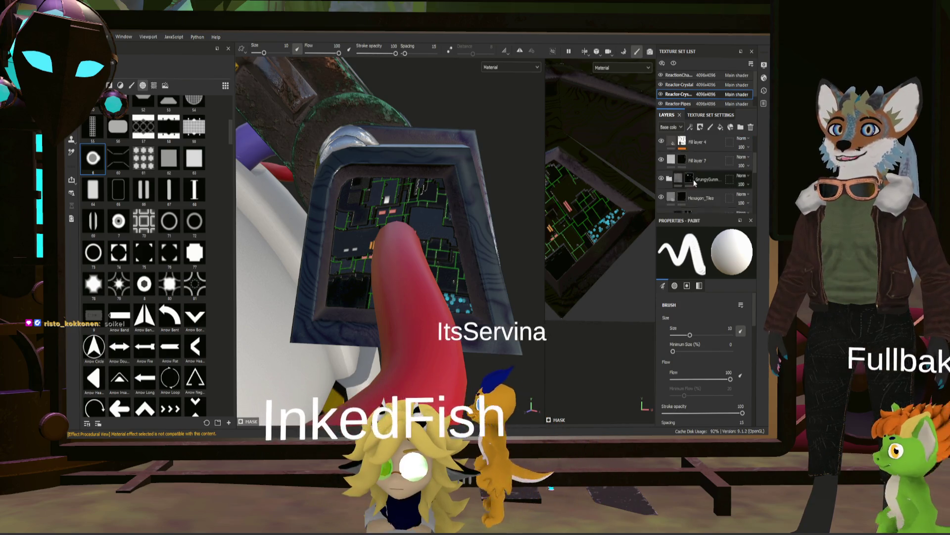
left_click(392, 222)
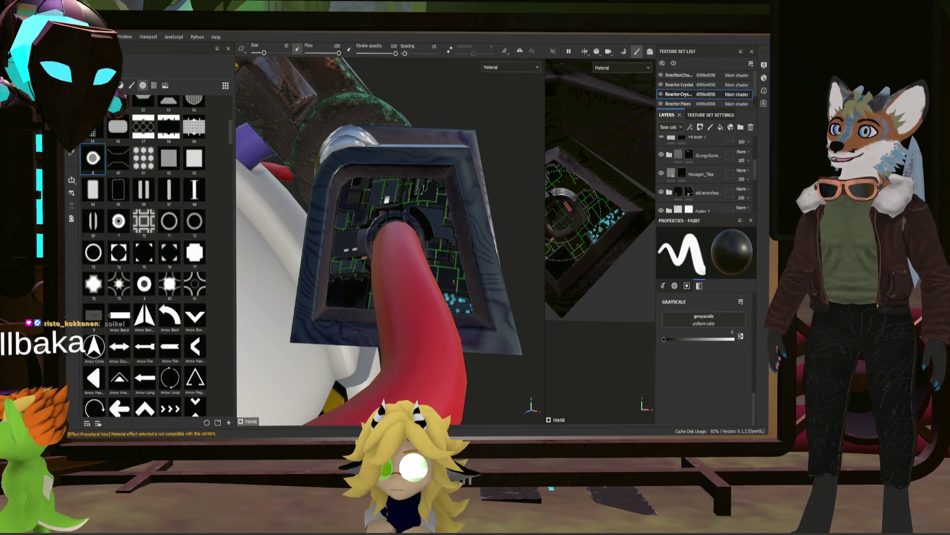
scroll(601, 223, "down", 2)
mouse_move(386, 238)
left_mouse_down("alt")
mouse_move(411, 210)
mouse_move(443, 226)
mouse_move(444, 236)
left_mouse_up("alt")
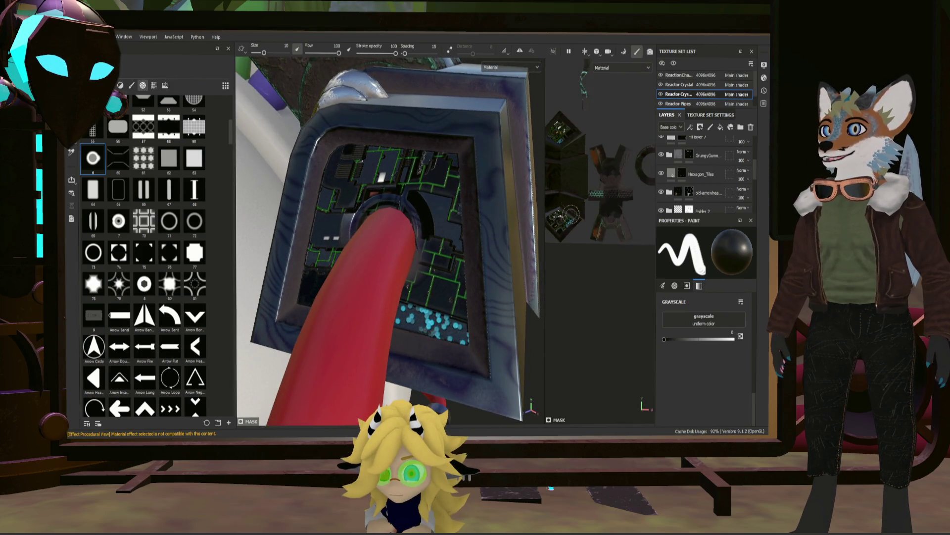
- Widen the 2D texture view and make Fill layer 9 the active layer, reorienting both views
left_click_drag(444, 237, 448, 212, "alt")
scroll(448, 212, "down", 5)
scroll(457, 209, "down", 5)
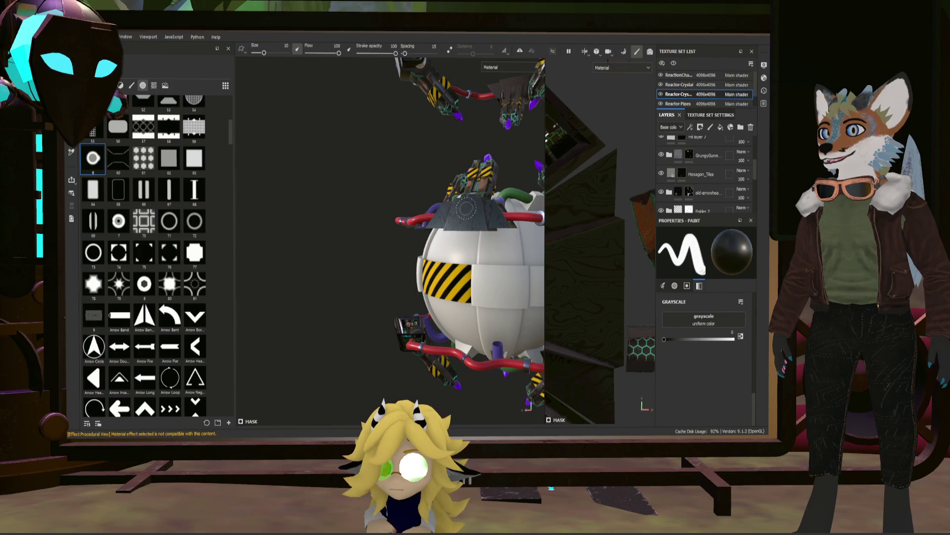
scroll(479, 211, "up", 5)
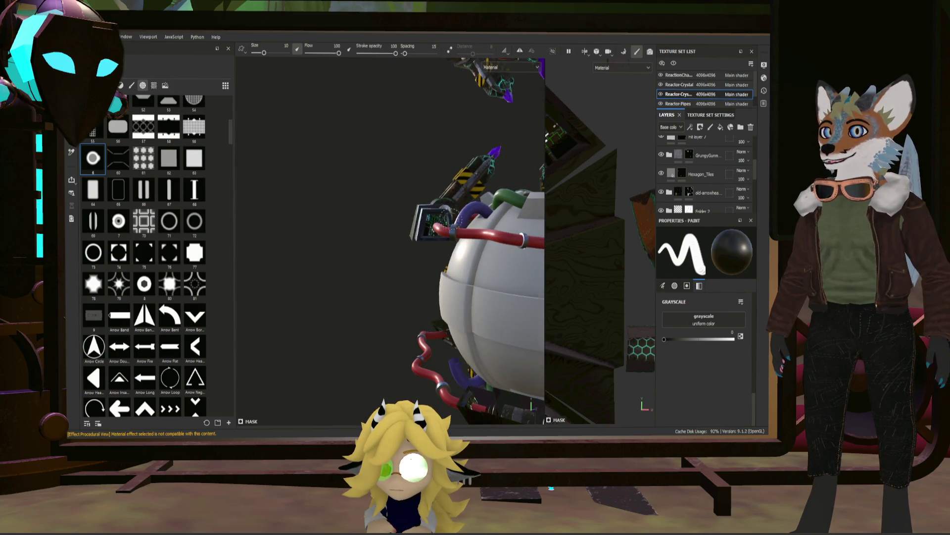
left_click_drag(481, 211, 443, 211, "alt")
scroll(441, 214, "up", 2)
scroll(437, 220, "up", 2)
scroll(433, 226, "up", 2)
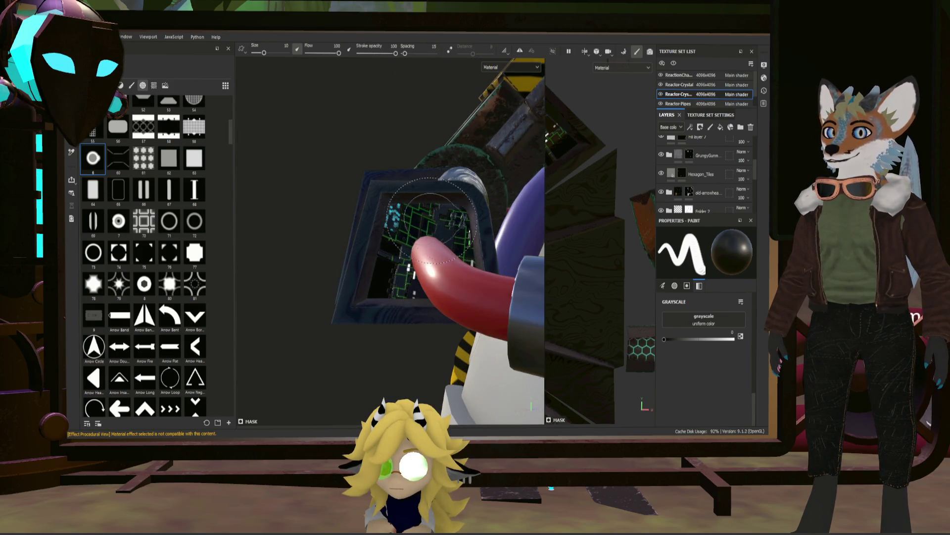
scroll(429, 256, "up", 1)
scroll(417, 253, "up", 2)
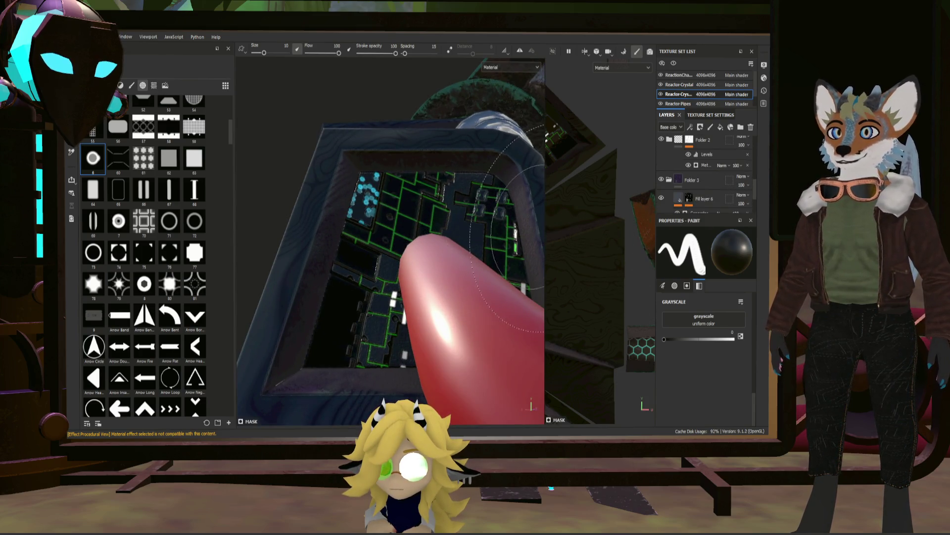
left_click_drag(544, 225, 440, 224)
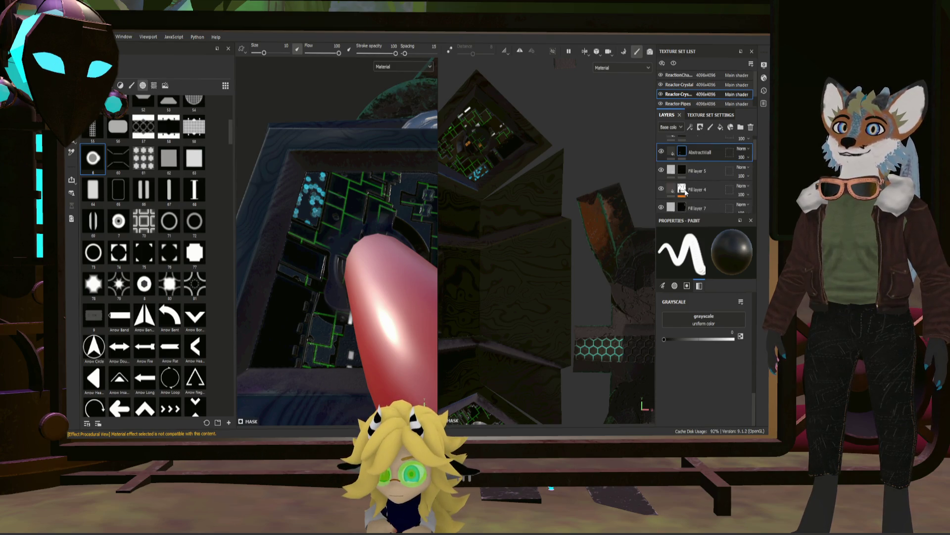
left_click(682, 146)
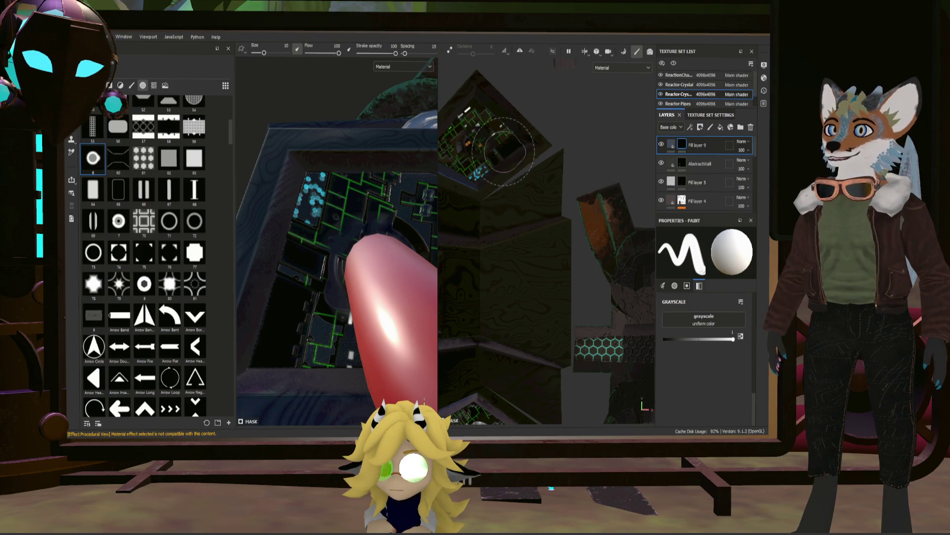
left_click_drag(507, 148, 476, 140, "alt")
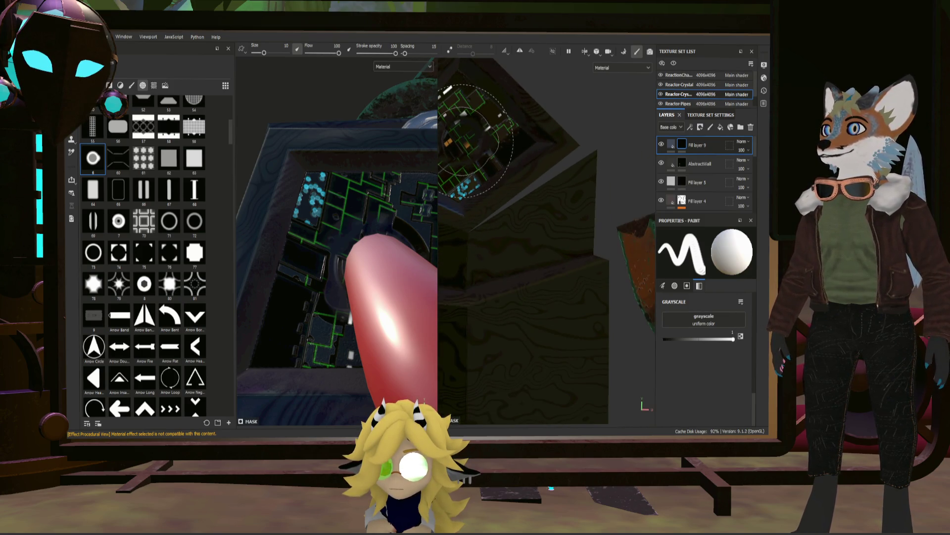
mouse_move(334, 222)
left_mouse_down("alt")
mouse_move(283, 233)
mouse_move(336, 217)
mouse_move(386, 222)
left_mouse_up("alt")
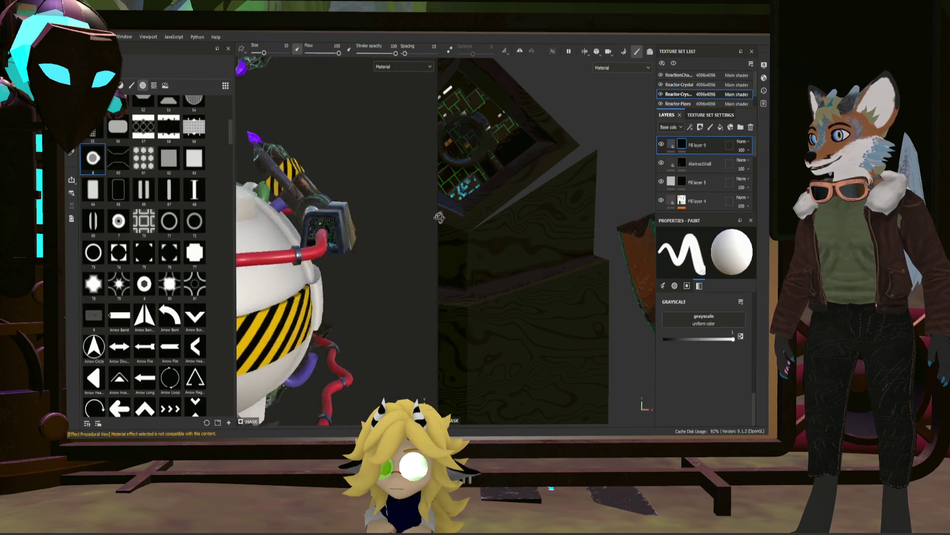
scroll(507, 260, "up", 5)
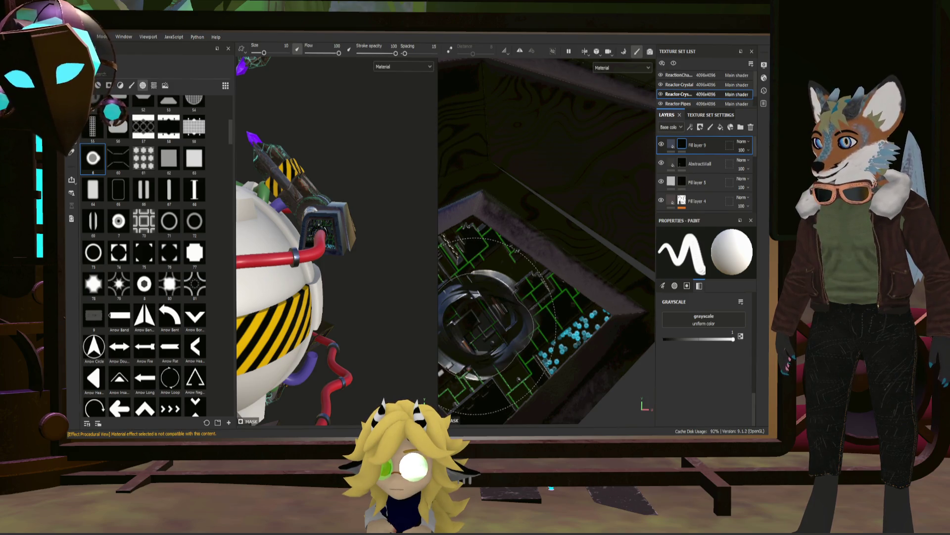
- Paint the silver socket ring dark with repeated brush clicks and inspect the panel from several angles
left_click(500, 323)
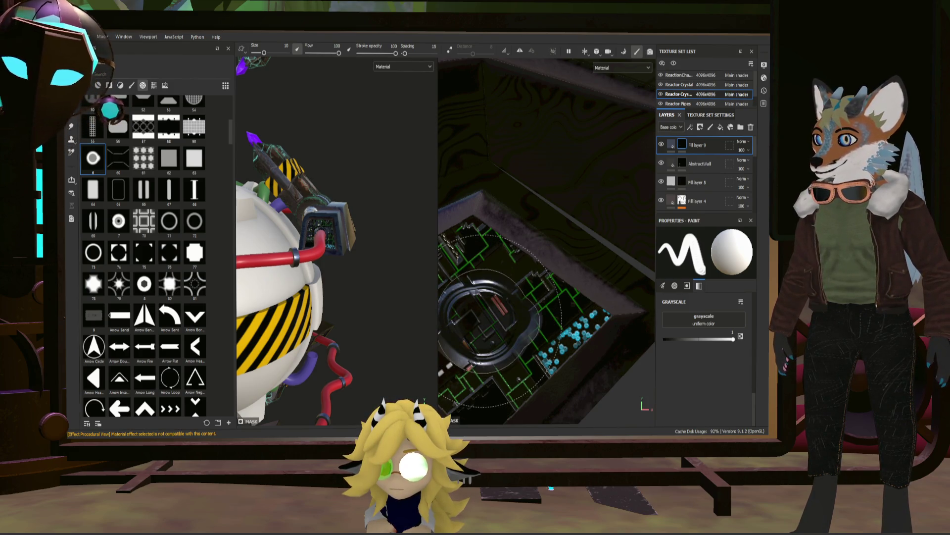
left_click(500, 319)
left_click(500, 319)
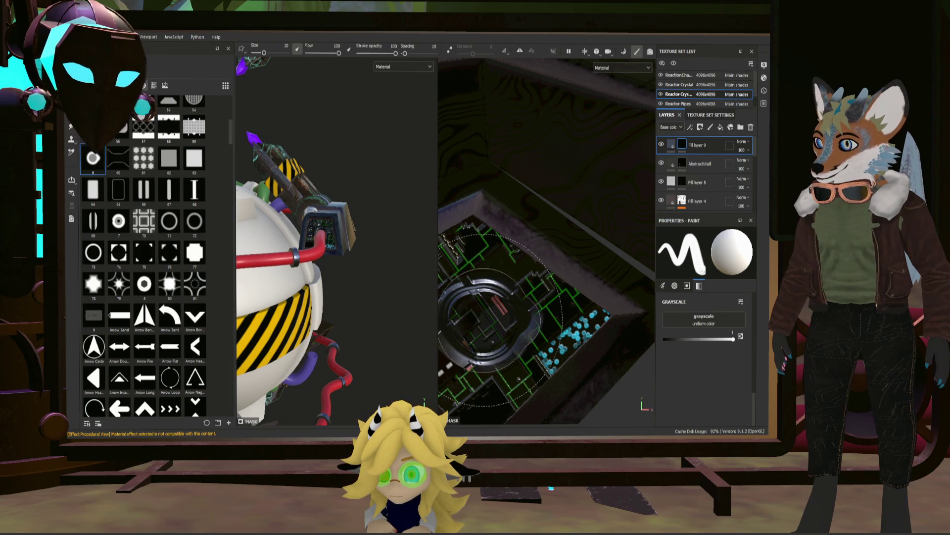
left_click_drag(499, 319, 546, 305, "alt")
scroll(309, 278, "up", 2)
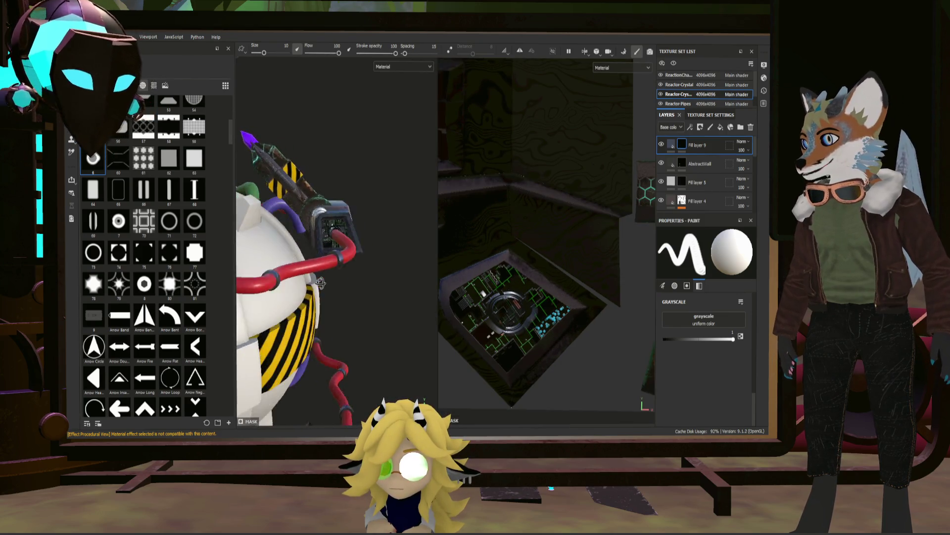
scroll(301, 267, "up", 2)
scroll(293, 252, "up", 2)
scroll(282, 238, "up", 2)
left_click_drag(282, 237, 371, 238, "alt")
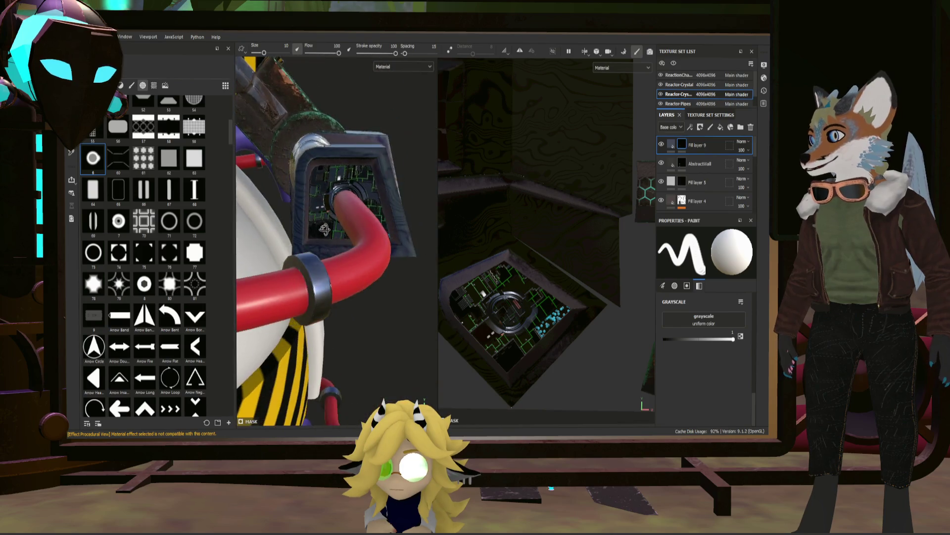
scroll(383, 242, "up", 2)
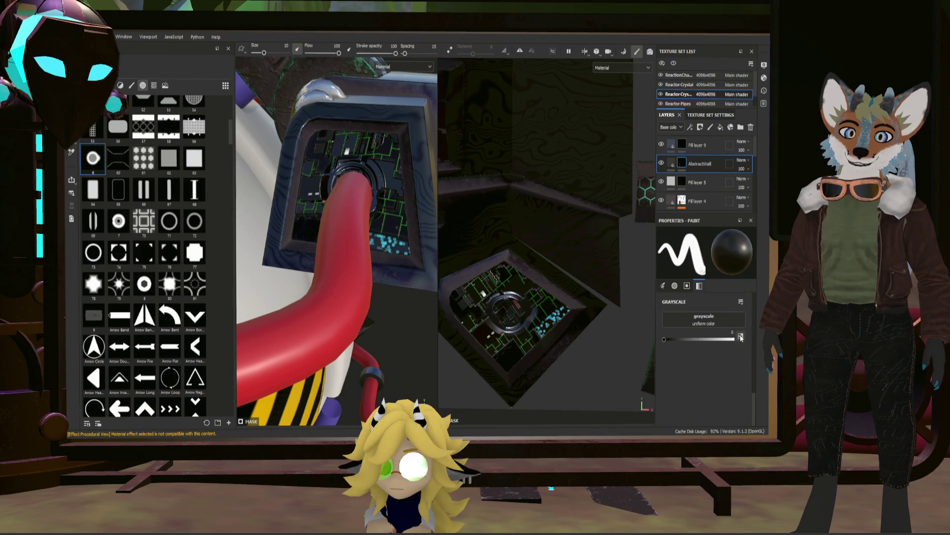
scroll(508, 310, "up", 2)
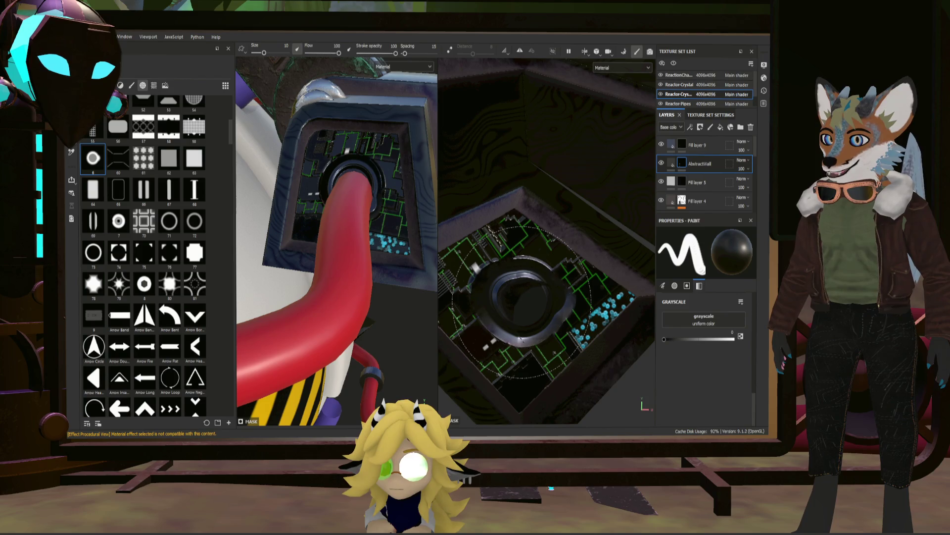
scroll(522, 297, "down", 2)
mouse_move(533, 272)
left_mouse_down("alt")
mouse_move(631, 264)
mouse_move(583, 253)
left_mouse_up("alt")
scroll(583, 253, "up", 3)
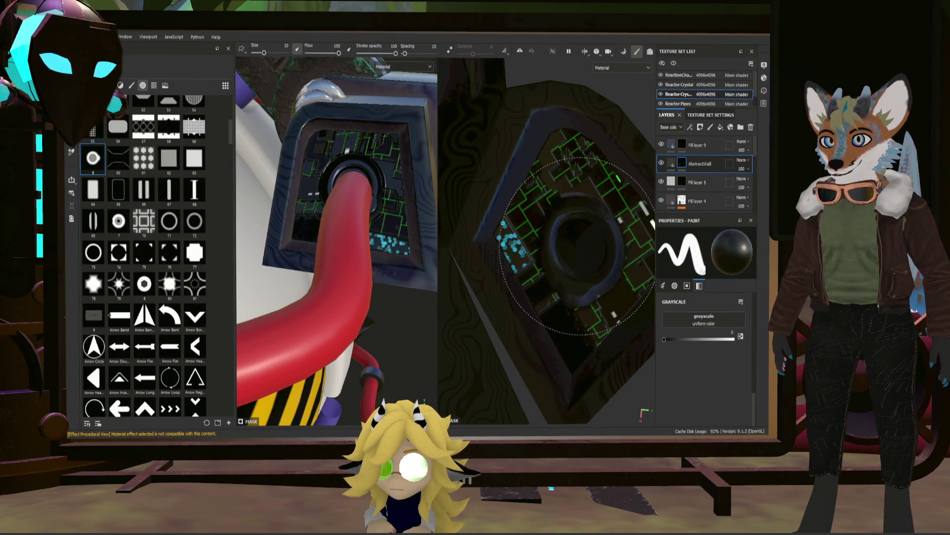
mouse_move(334, 238)
left_mouse_down("alt")
mouse_move(179, 191)
mouse_move(315, 202)
left_mouse_up("alt")
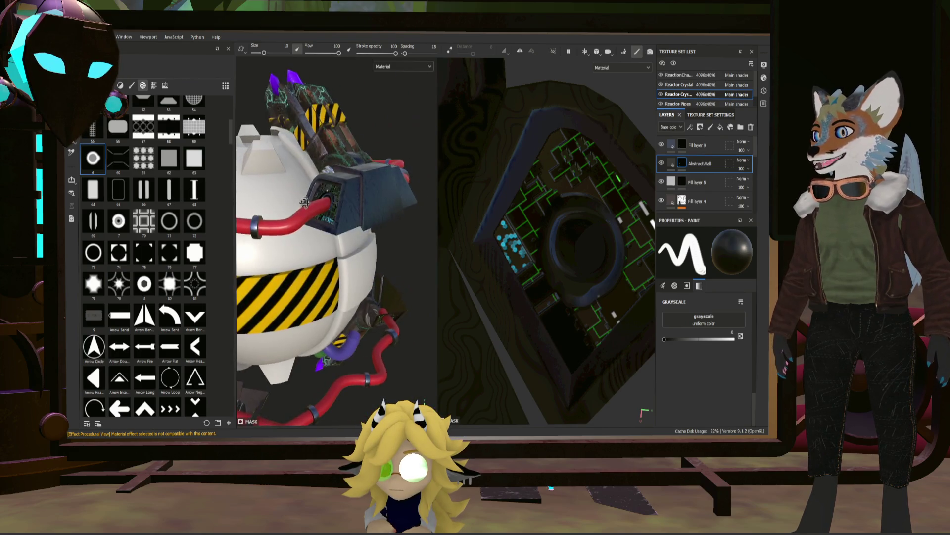
scroll(315, 204, "down", 3)
- Add Fill layer 10 above Fill layer 9, coating the claw block near-black
left_click_drag(316, 205, 386, 193, "alt")
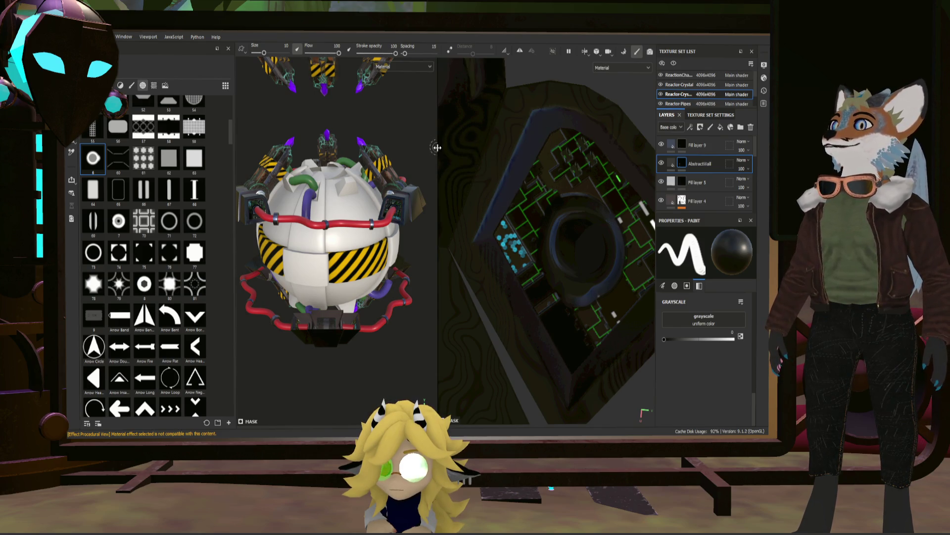
left_click_drag(436, 147, 545, 149)
scroll(494, 162, "up", 2)
scroll(493, 162, "up", 2)
mouse_move(494, 162)
left_mouse_down("alt")
mouse_move(516, 162)
mouse_move(515, 224)
mouse_move(444, 165)
left_mouse_up("alt")
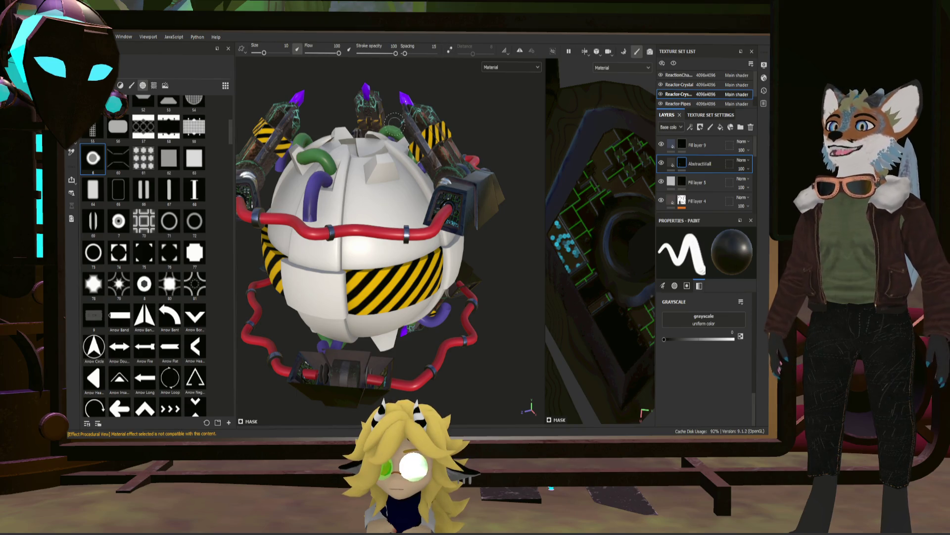
left_click_drag(396, 123, 487, 212, "alt")
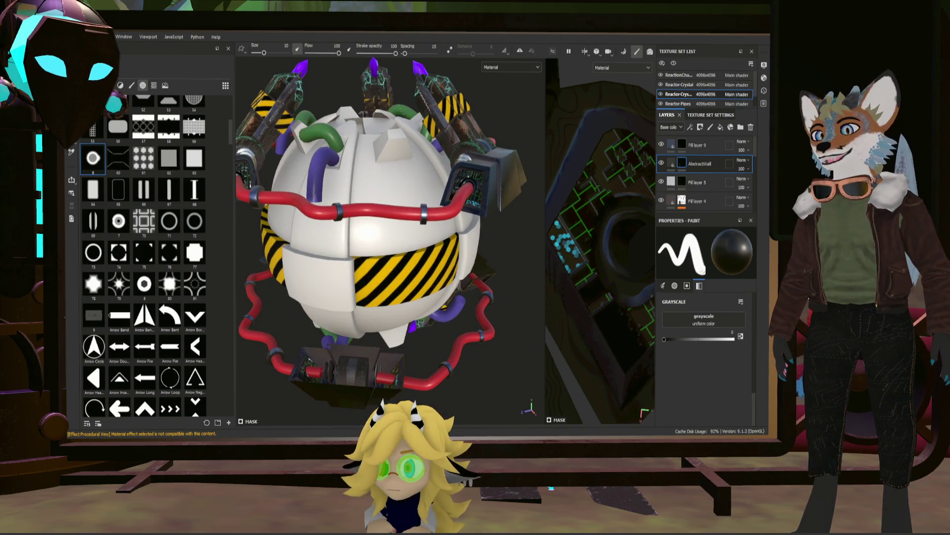
scroll(470, 189, "up", 3)
scroll(470, 189, "up", 3)
scroll(469, 190, "up", 2)
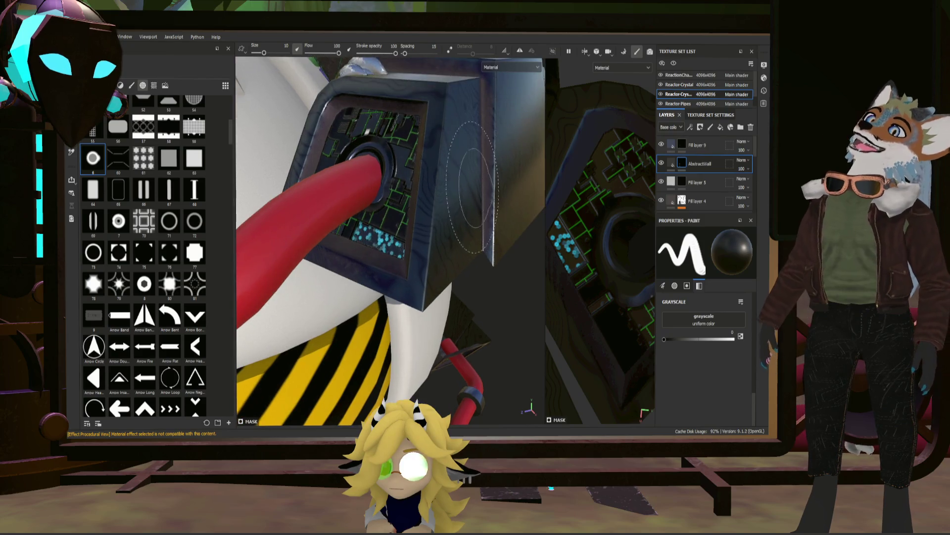
left_click_drag(459, 182, 467, 206, "alt")
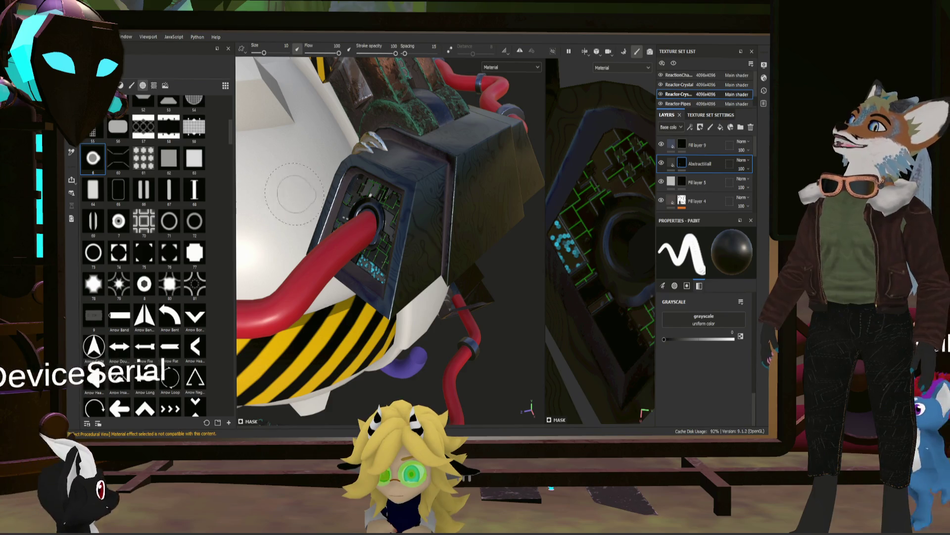
double_click(695, 162)
left_click(711, 146)
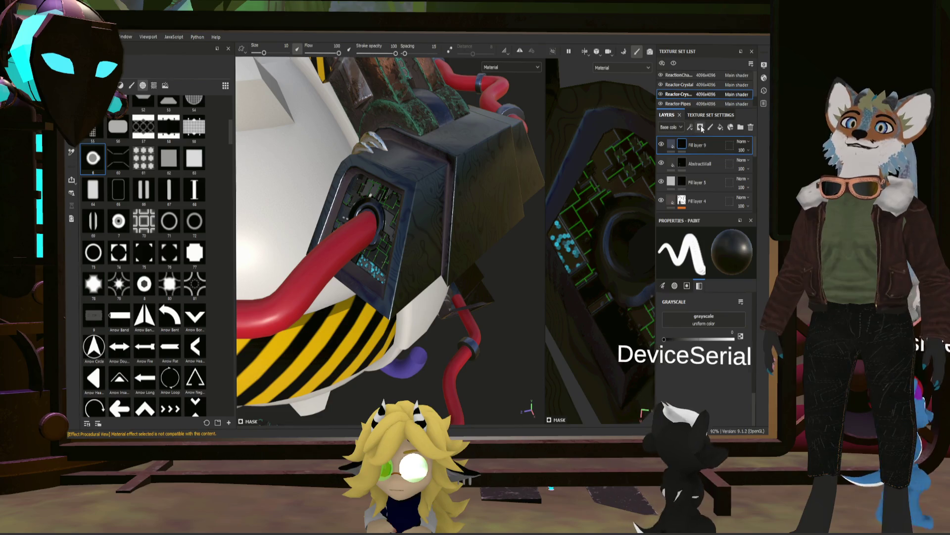
left_click(720, 127)
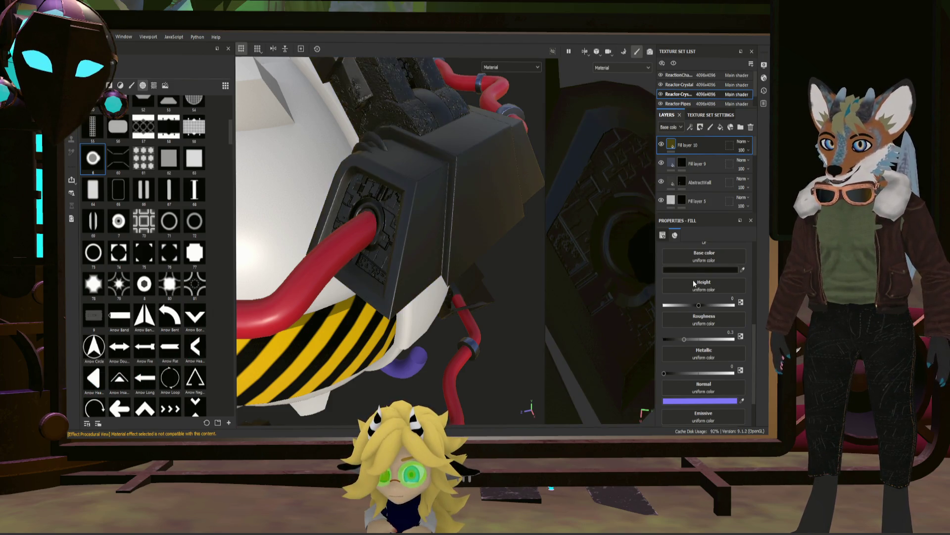
- Group Fill layer 10 into Folder 4 and give its mask a Metal Edge Wear generator
right_click(697, 154)
left_click(721, 186)
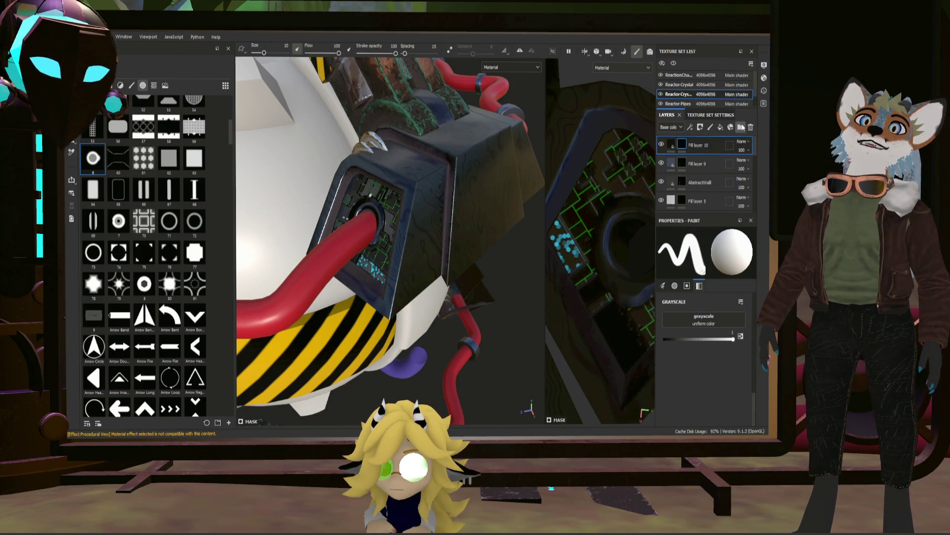
left_click(740, 127)
left_click(694, 161)
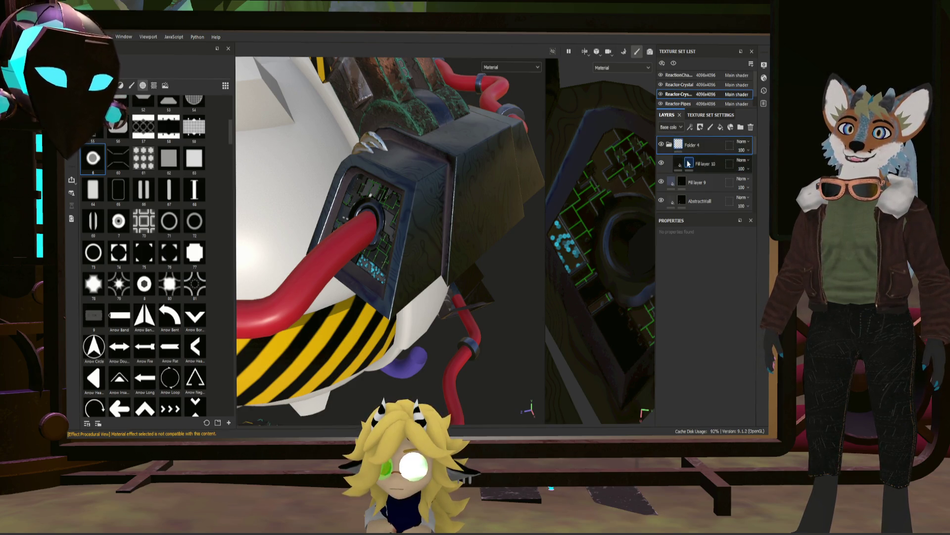
mouse_move(691, 163)
left_mouse_down()
mouse_move(681, 146)
mouse_move(695, 168)
left_mouse_up()
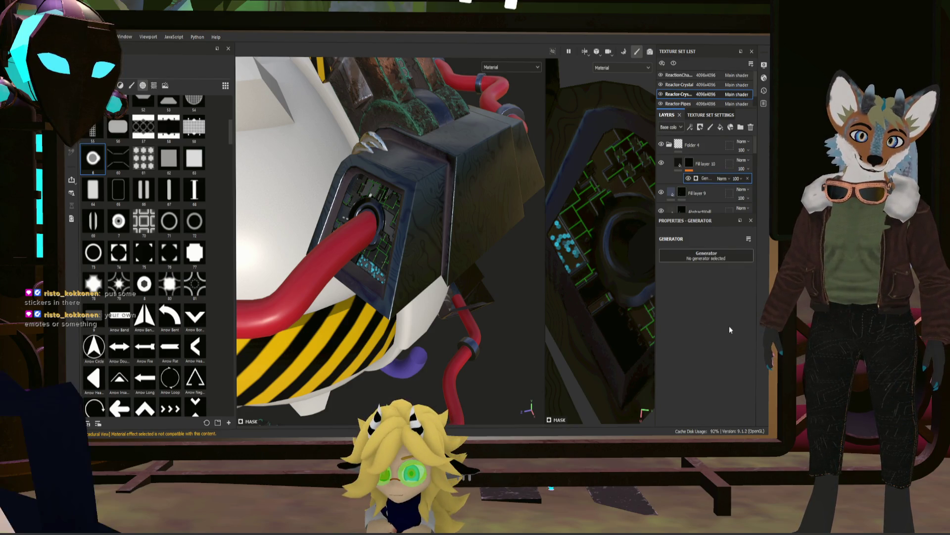
left_click(706, 256)
- Apply Metal Edge Wear to Fill layer 10's mask and set wear level near 0.91
left_click(606, 258)
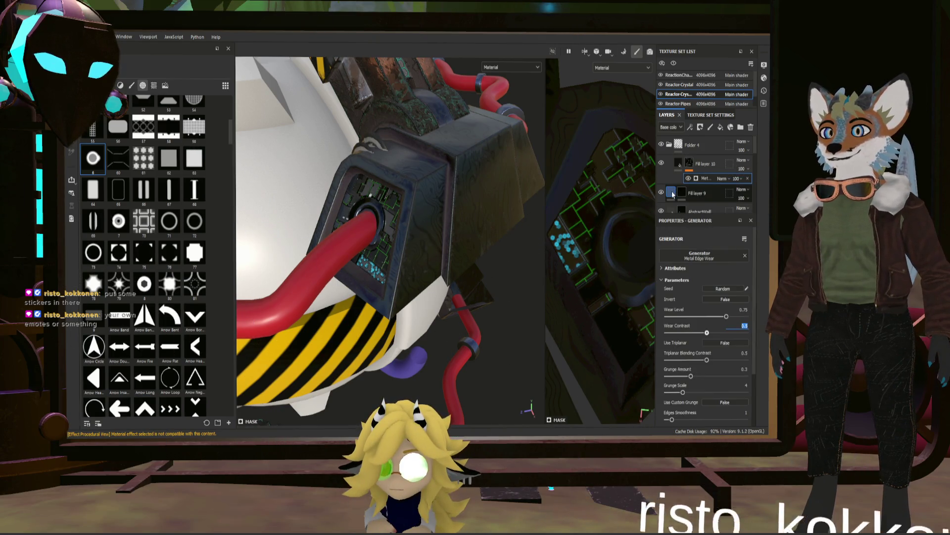
scroll(439, 206, "up", 3)
scroll(434, 209, "up", 2)
mouse_move(430, 180)
left_mouse_down("alt")
mouse_move(405, 184)
mouse_move(412, 178)
left_mouse_up("alt")
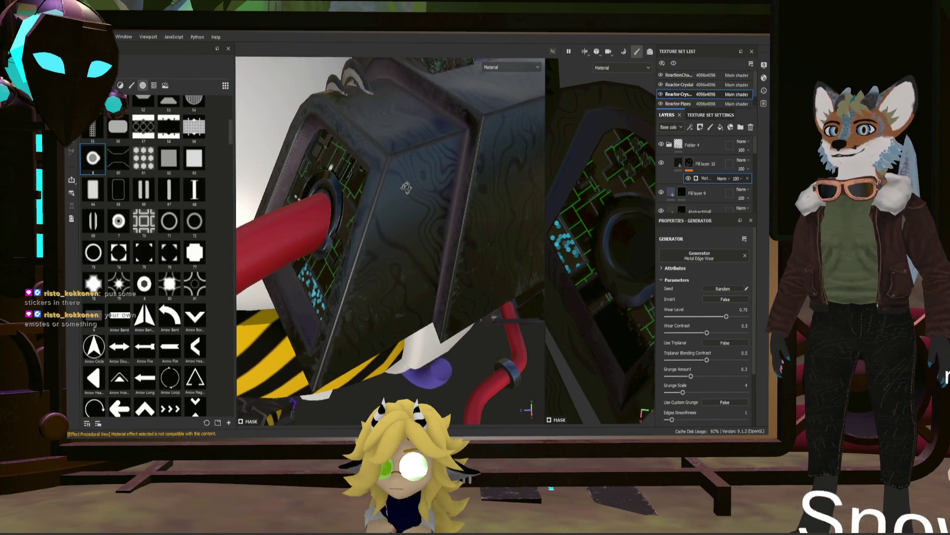
left_click(691, 164)
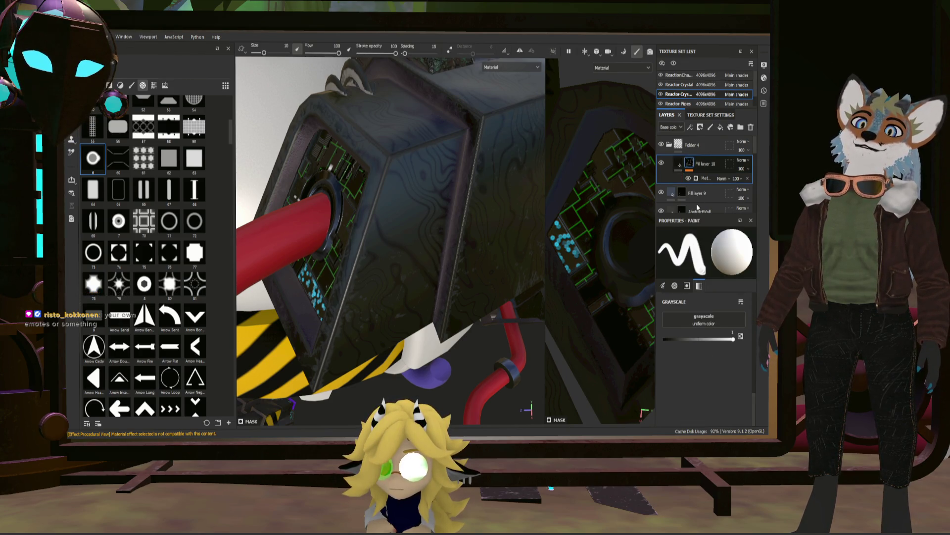
left_click_drag(446, 222, 438, 215, "alt")
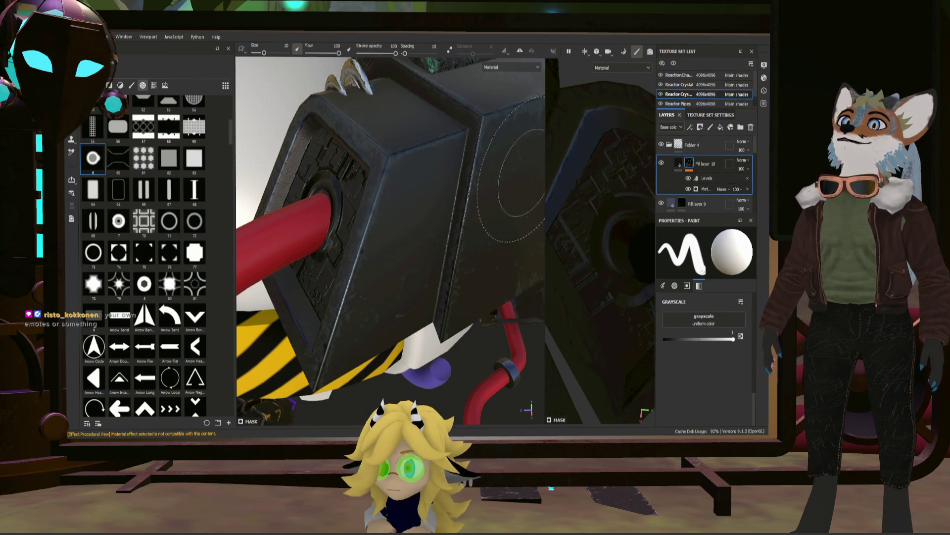
left_click(707, 189)
left_click_drag(728, 317, 746, 317)
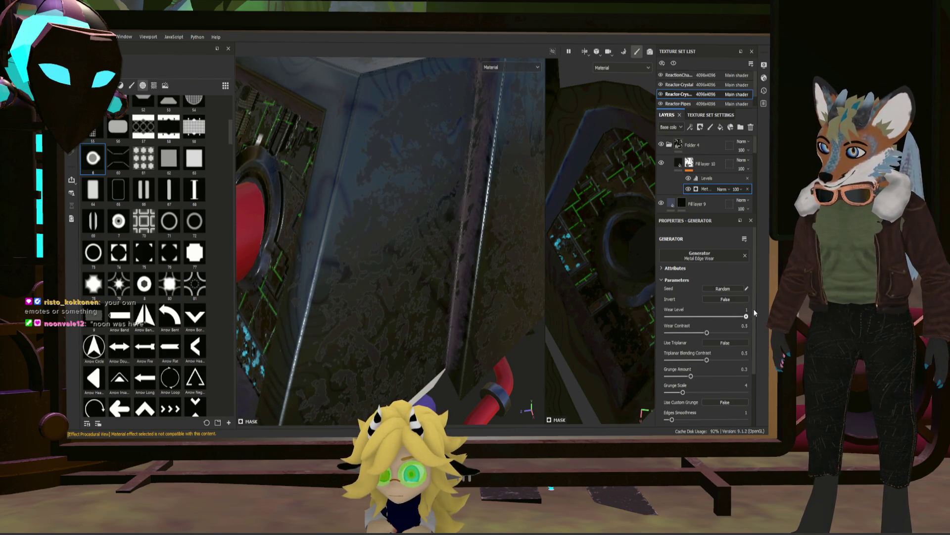
left_click_drag(746, 316, 740, 316)
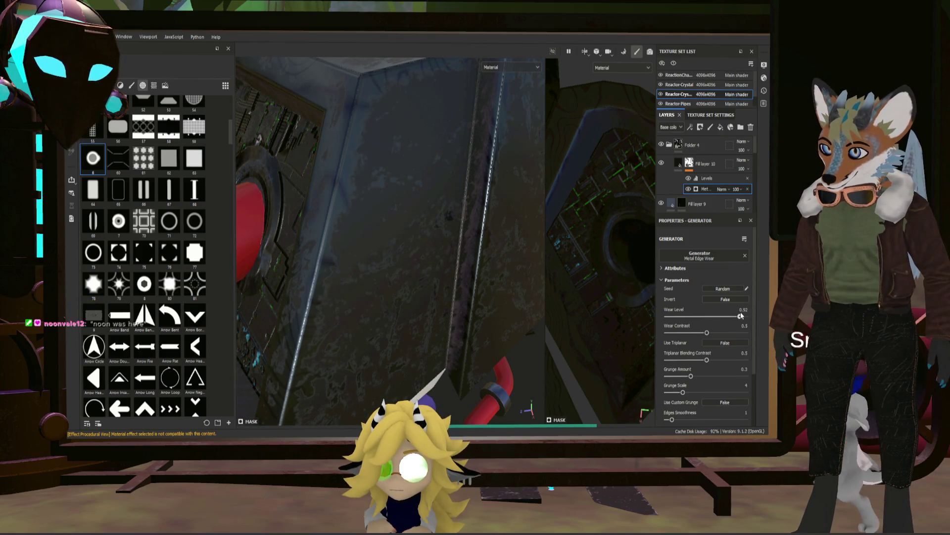
scroll(447, 264, "down", 4)
scroll(436, 255, "down", 3)
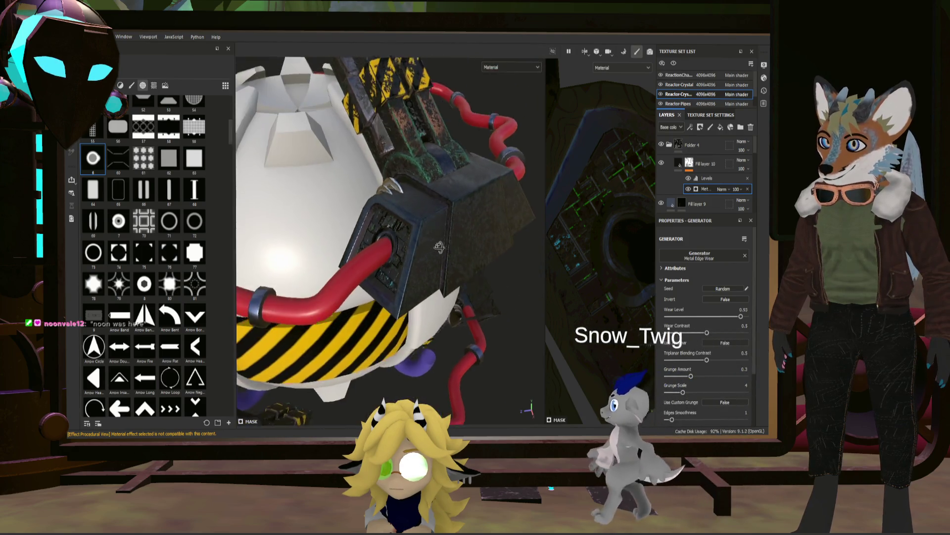
scroll(439, 247, "up", 3)
scroll(437, 245, "up", 2)
scroll(433, 237, "up", 3)
scroll(430, 230, "up", 2)
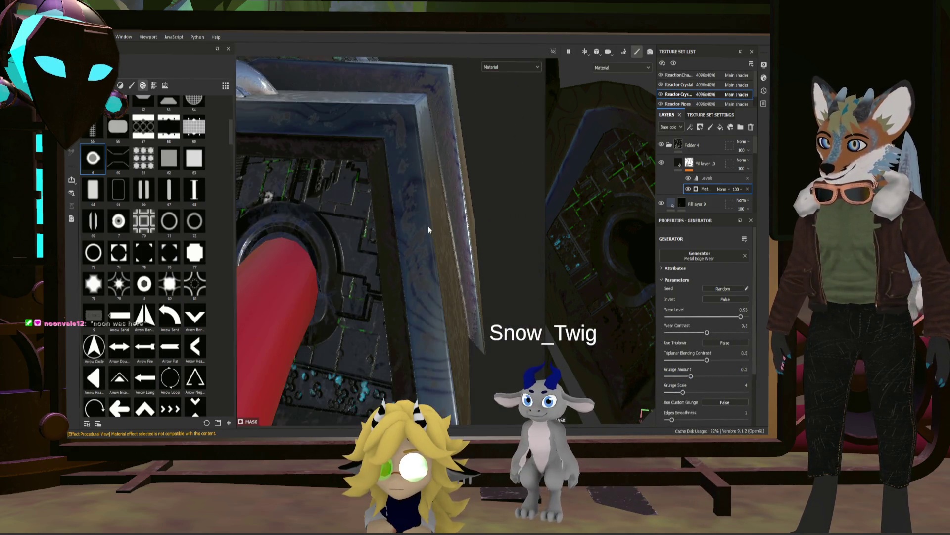
- Raise wear contrast to about 0.87 and ease wear level to about 0.88
left_click_drag(428, 230, 475, 209, "alt")
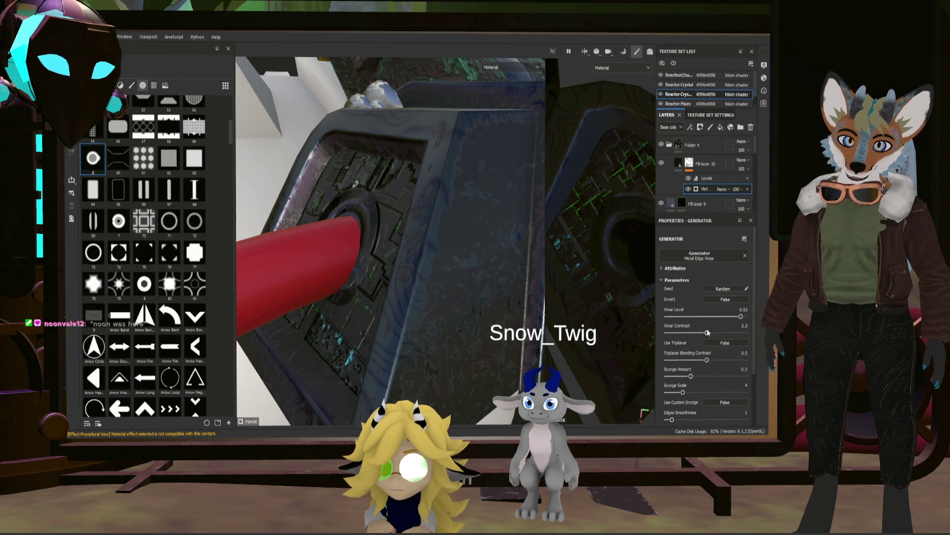
left_click(733, 332)
left_click(737, 333)
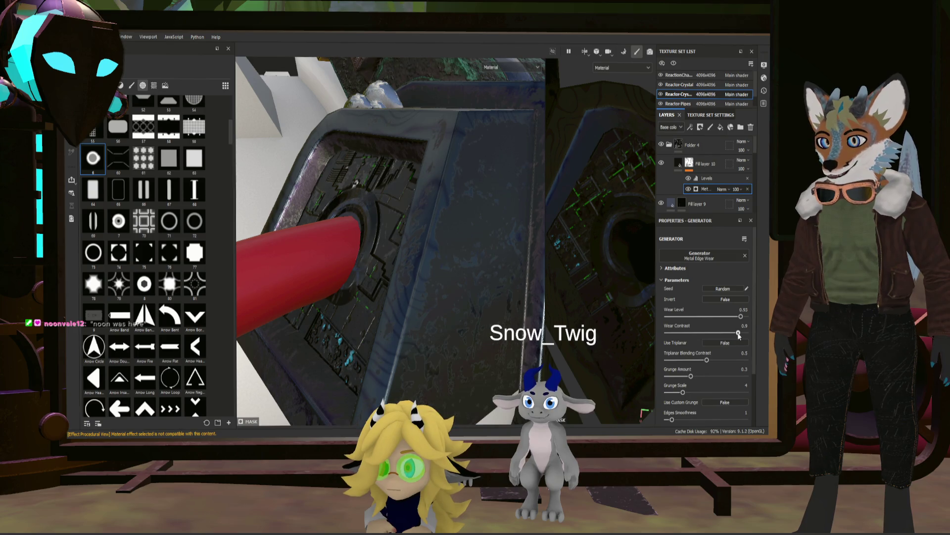
left_click_drag(741, 334, 741, 335)
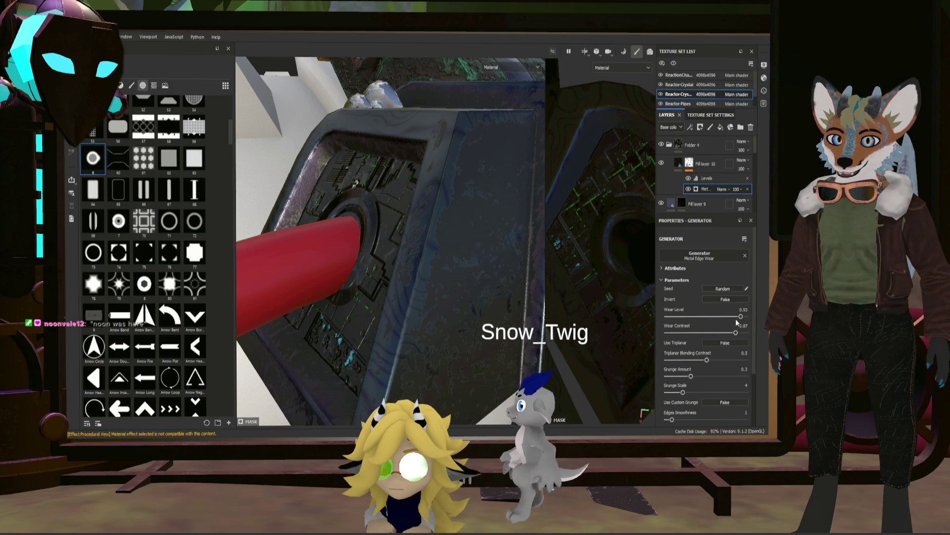
left_click_drag(740, 316, 738, 318)
mouse_move(460, 271)
left_mouse_down("alt")
mouse_move(543, 265)
mouse_move(477, 227)
left_mouse_up("alt")
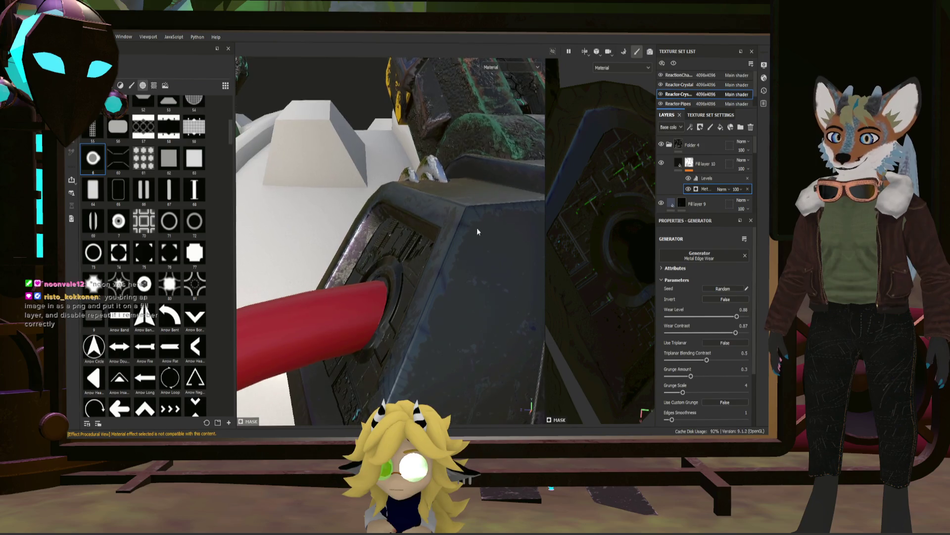
left_click(678, 145)
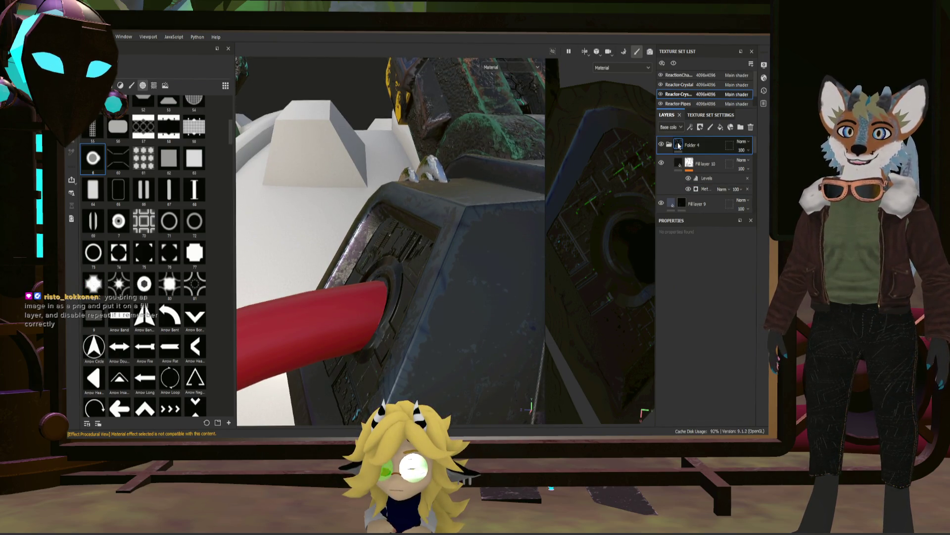
- Give Folder 4 a black mask and switch to polygon fill (key 4) for painting it
left_click(699, 126)
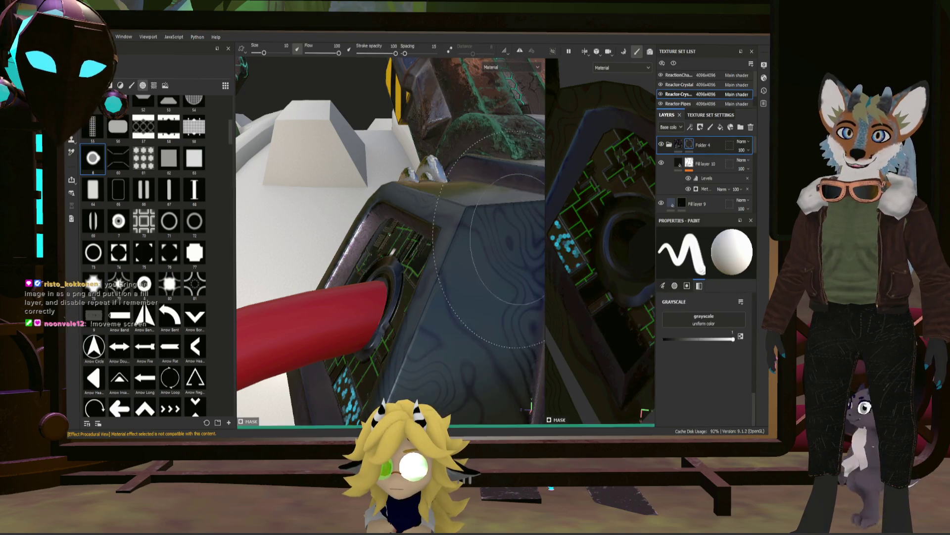
mouse_move(520, 222)
left_mouse_down("alt")
mouse_move(463, 204)
mouse_move(519, 171)
left_mouse_up("alt")
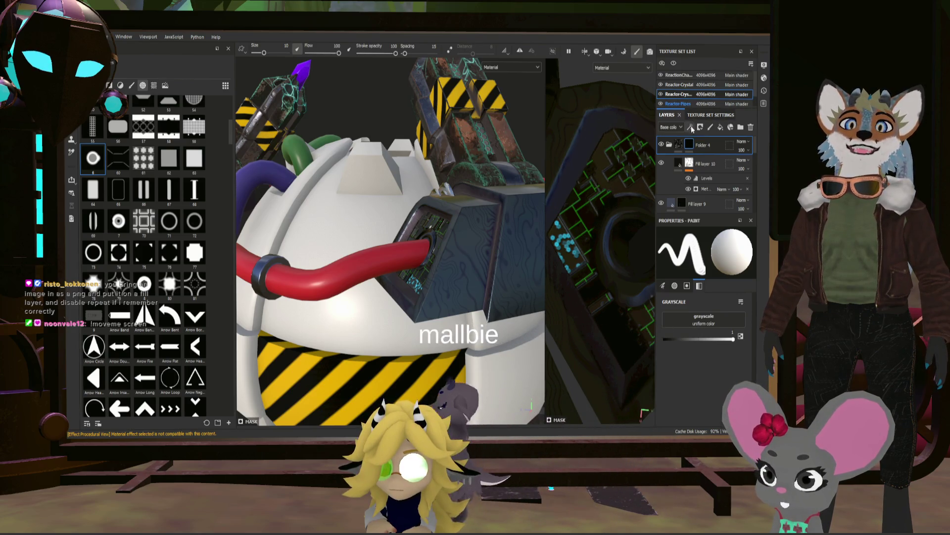
key("4")
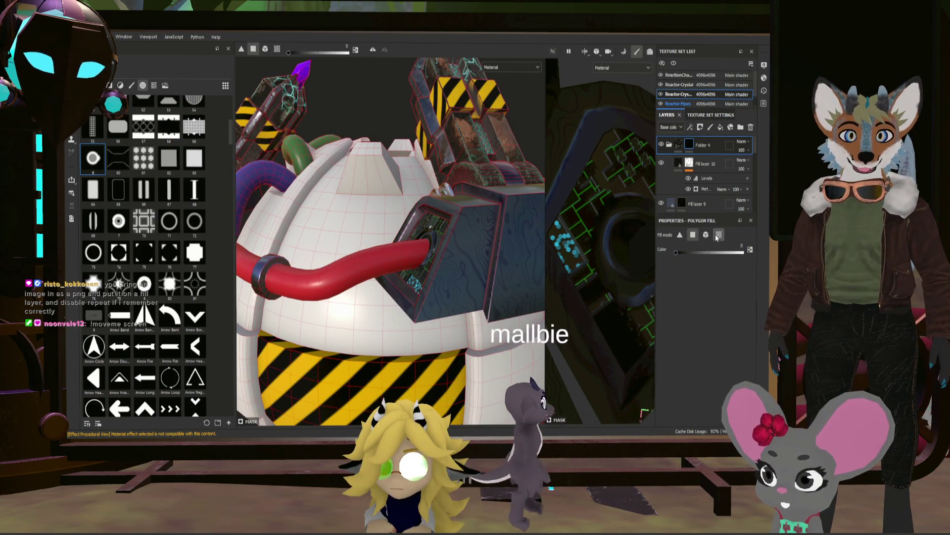
scroll(490, 249, "down", 3)
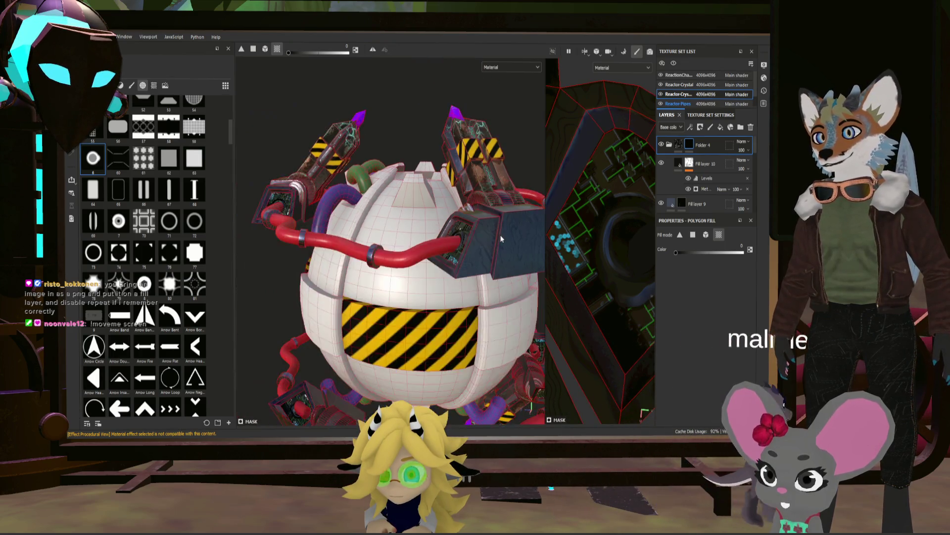
scroll(479, 245, "up", 3)
left_click_drag(472, 243, 462, 246, "alt")
scroll(463, 246, "up", 2)
scroll(470, 230, "up", 2)
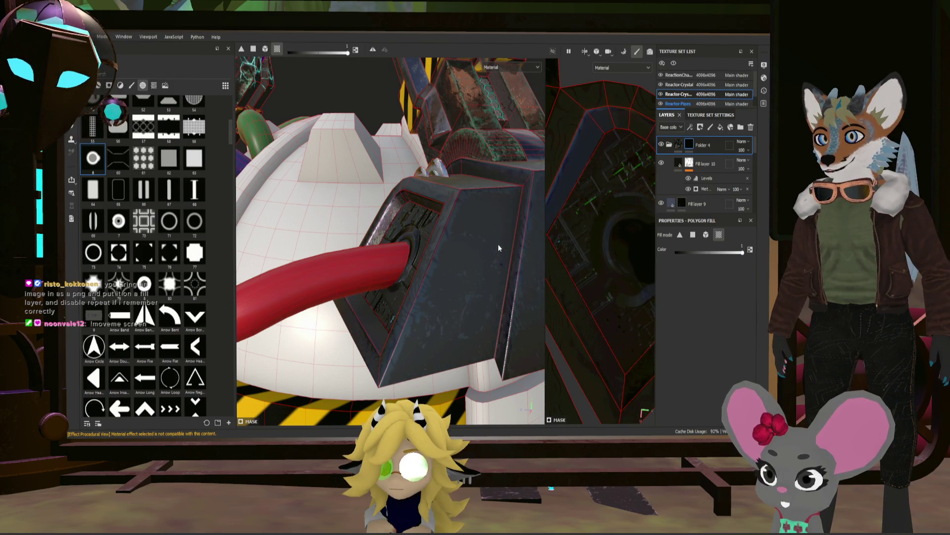
scroll(498, 243, "down", 2)
mouse_move(466, 234)
left_mouse_down("alt")
mouse_move(640, 245)
mouse_move(638, 259)
mouse_move(397, 226)
left_mouse_up("alt")
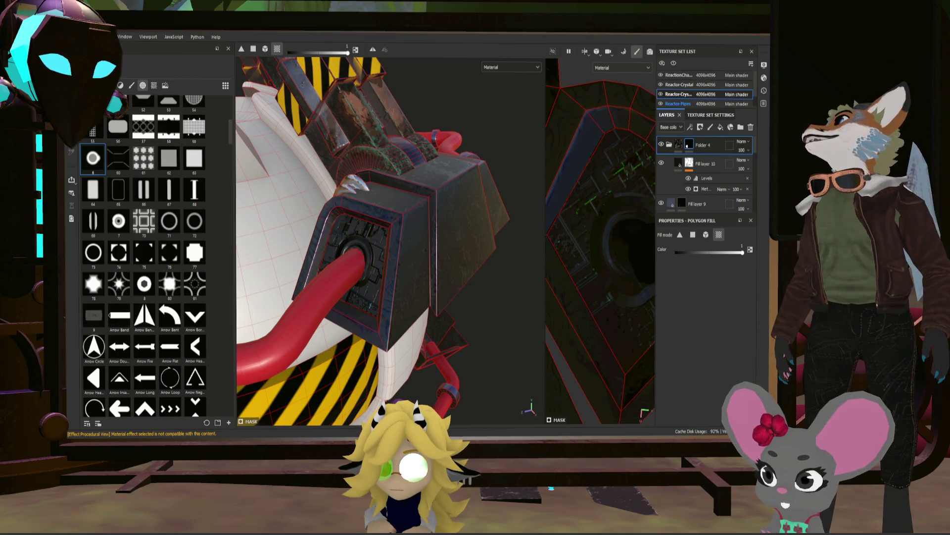
scroll(165, 132, "up", 5)
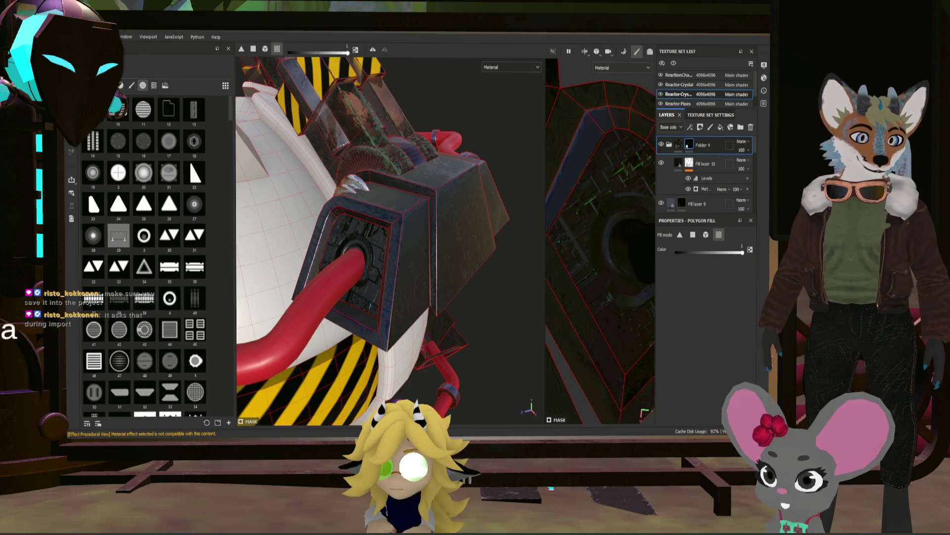
- Save the project with Ctrl+S
key("ctrl+s")
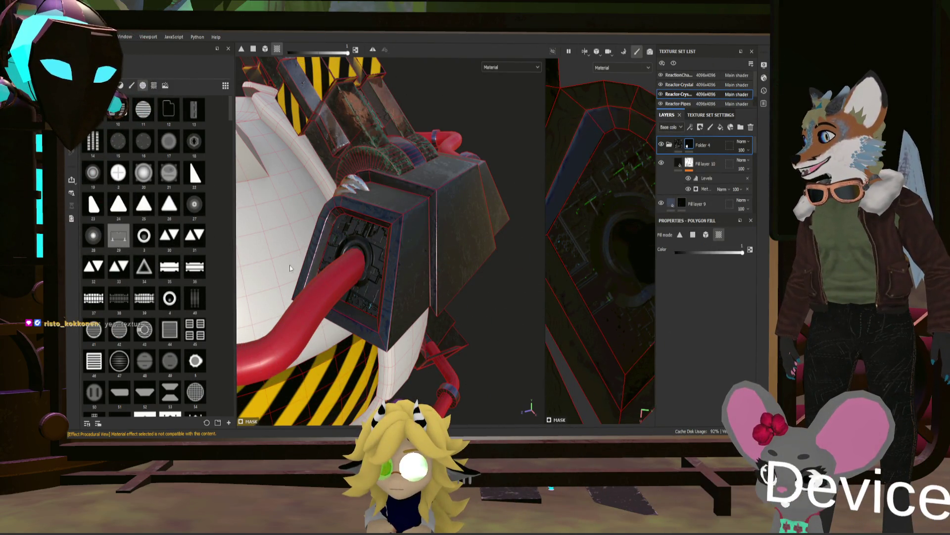
scroll(185, 245, "down", 10)
scroll(195, 267, "down", 3)
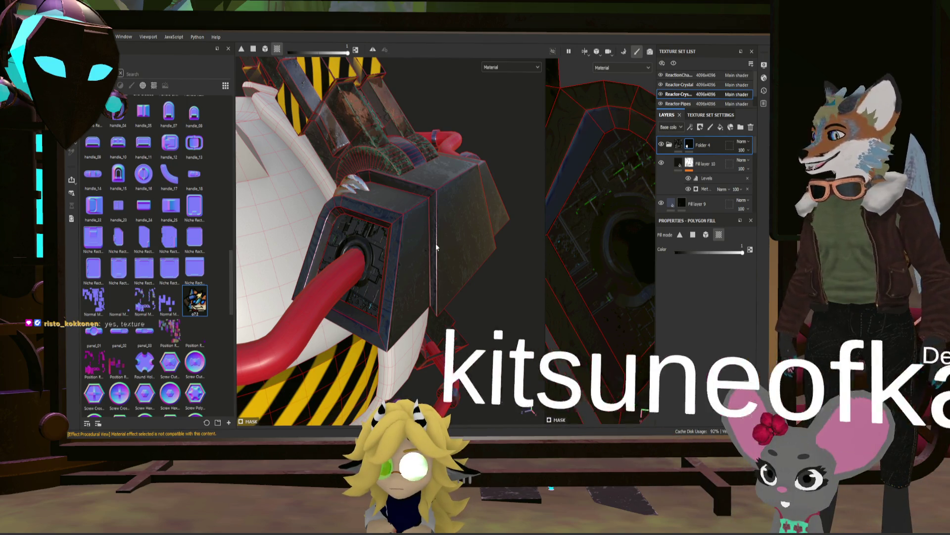
scroll(420, 228, "up", 5)
scroll(369, 227, "up", 2)
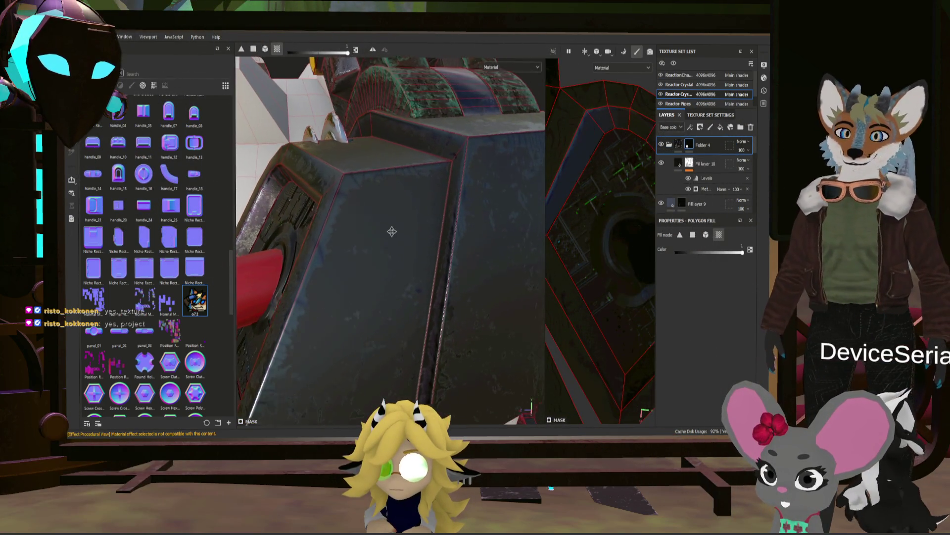
left_click(719, 131)
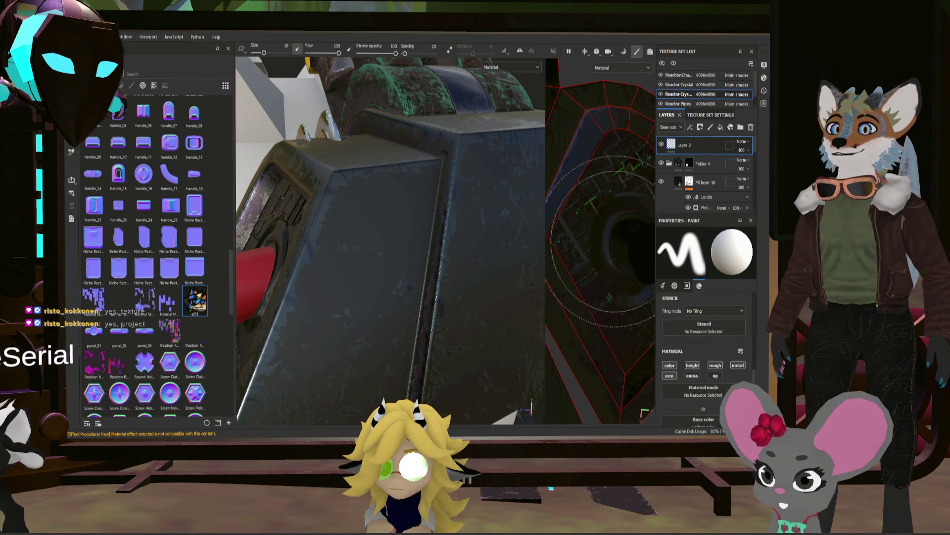
left_click(358, 252)
key("ctrl+z")
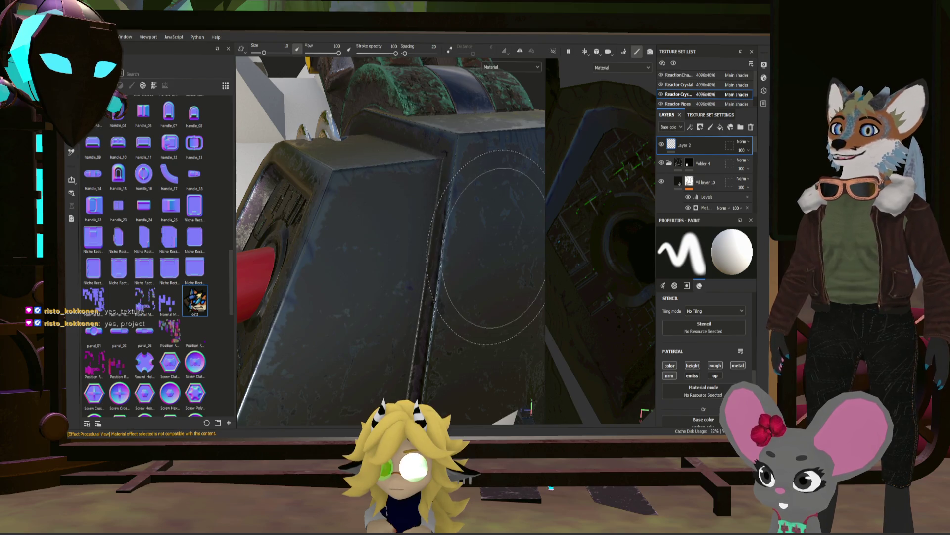
key("4")
key("Delete")
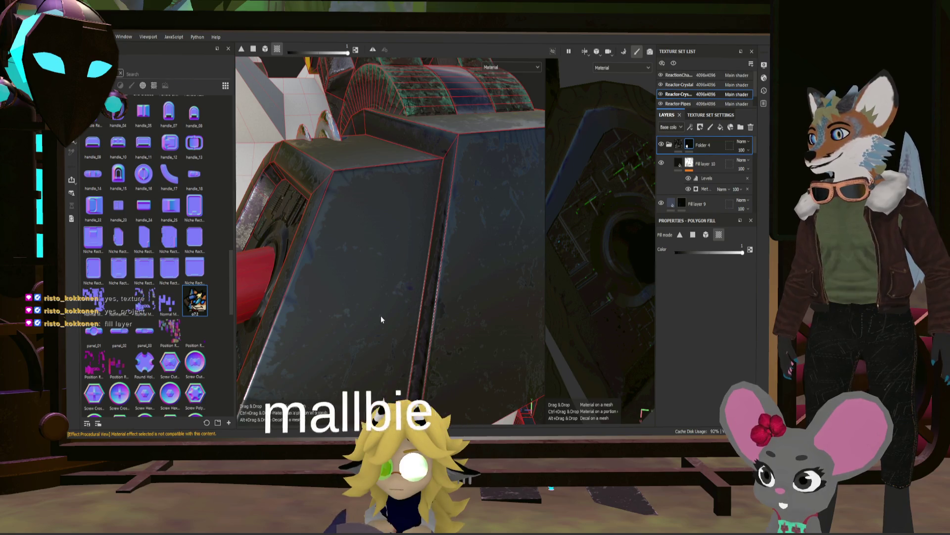
left_click_drag(381, 301, 409, 291)
scroll(416, 286, "down", 5)
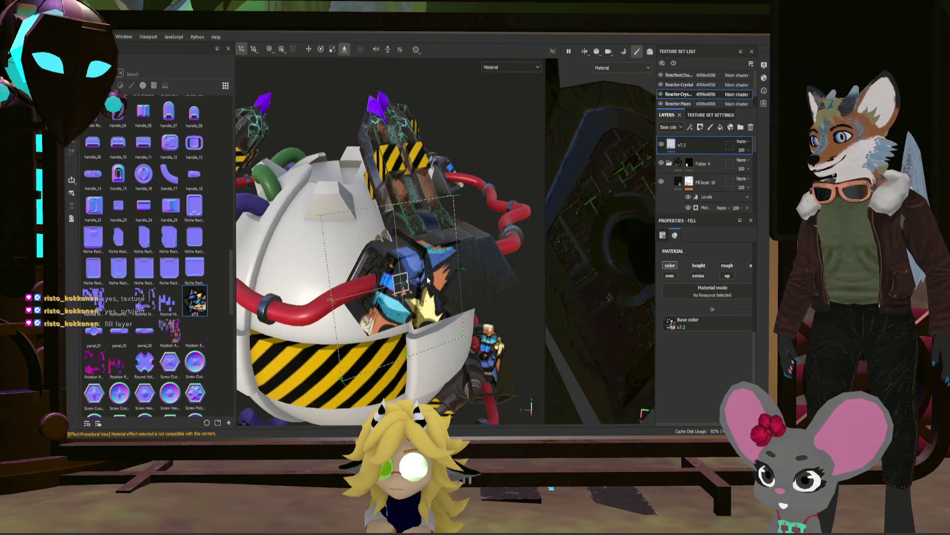
scroll(584, 207, "down", 2)
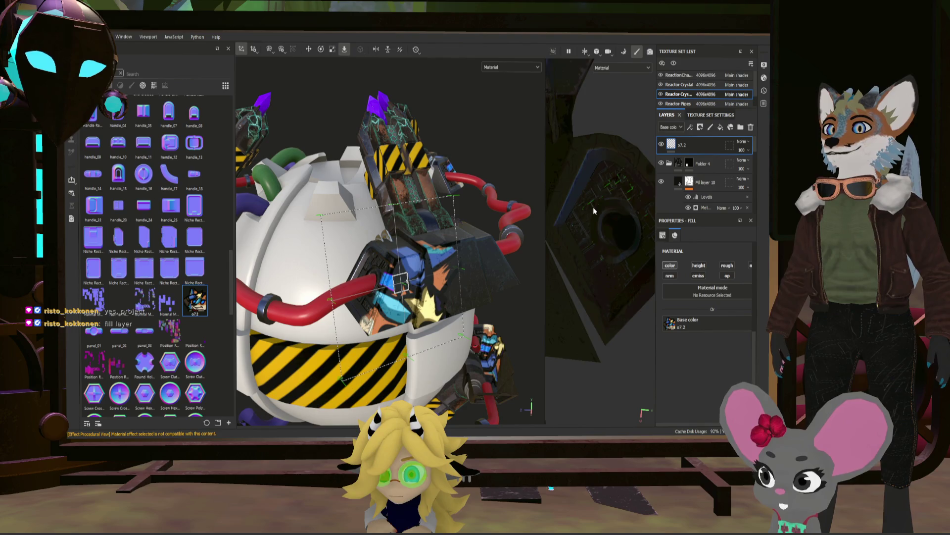
scroll(594, 208, "down", 2)
scroll(580, 209, "down", 2)
scroll(568, 211, "down", 2)
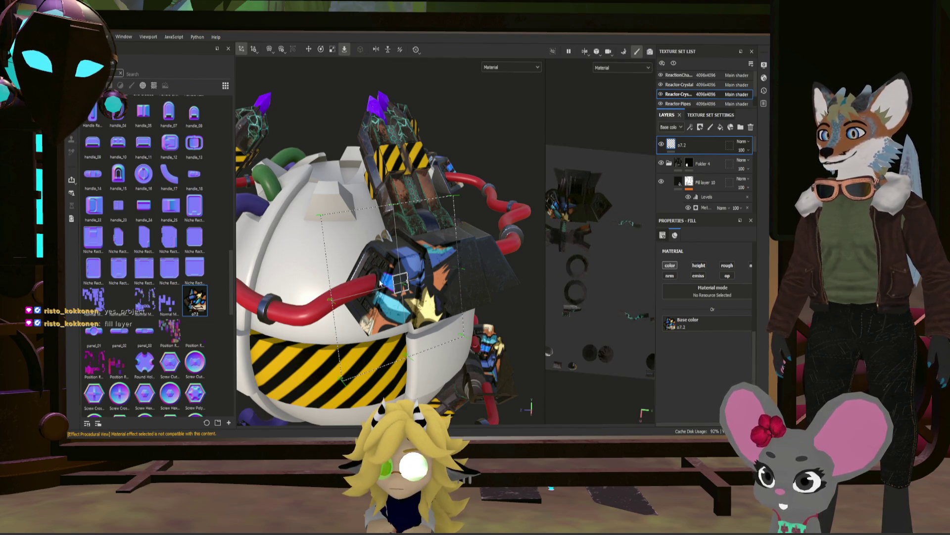
- Delete the projected s7.2 sticker layer and add empty Fill layer 11 above Folder 4
left_click_drag(400, 281, 410, 280)
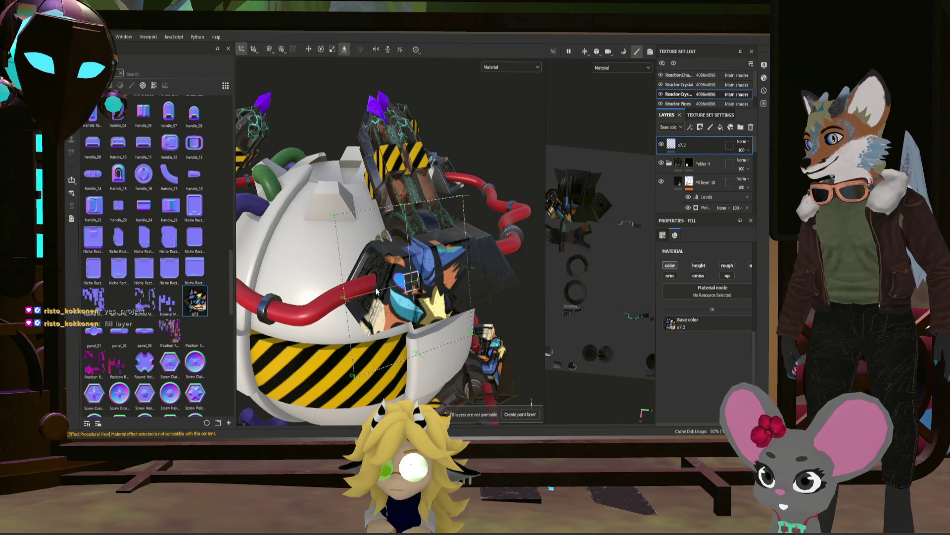
scroll(472, 250, "up", 3)
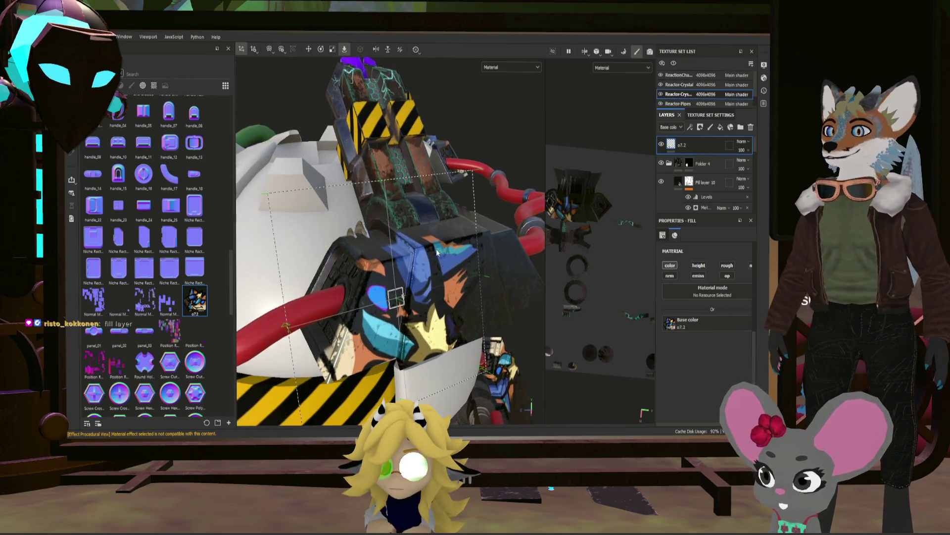
scroll(459, 255, "up", 3)
key("Delete")
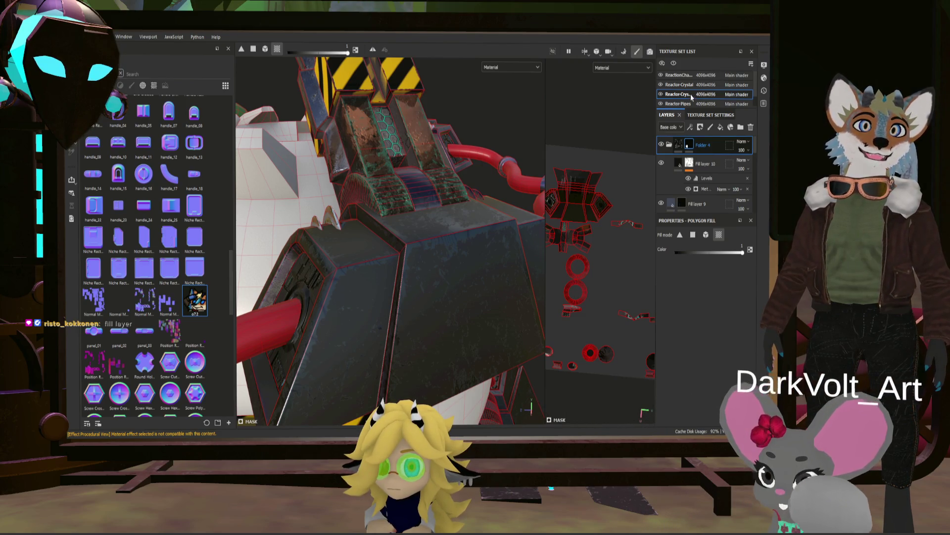
left_click(721, 127)
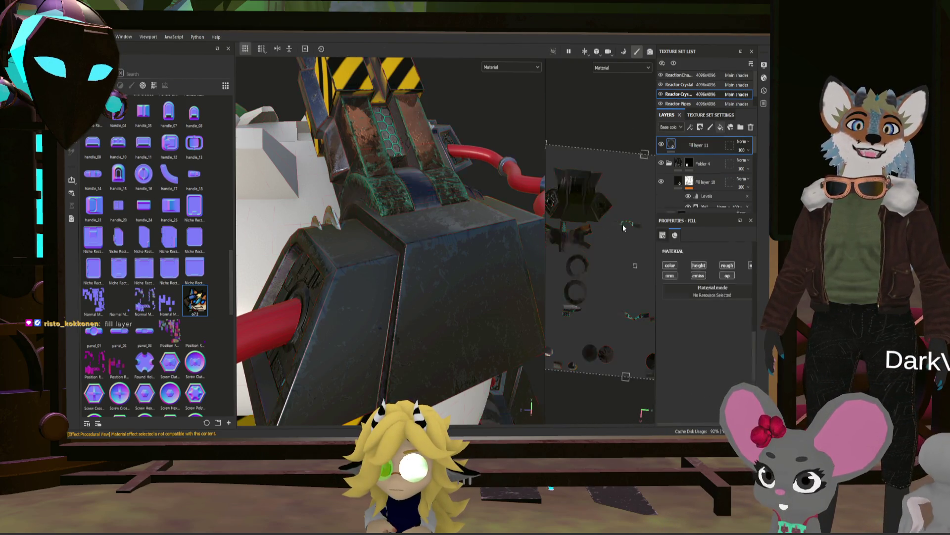
- Drop the s7.2 sticker image into Fill layer 11 and rescale its tiling on the parts
mouse_move(192, 319)
left_mouse_down()
mouse_move(675, 147)
mouse_move(690, 151)
left_mouse_up()
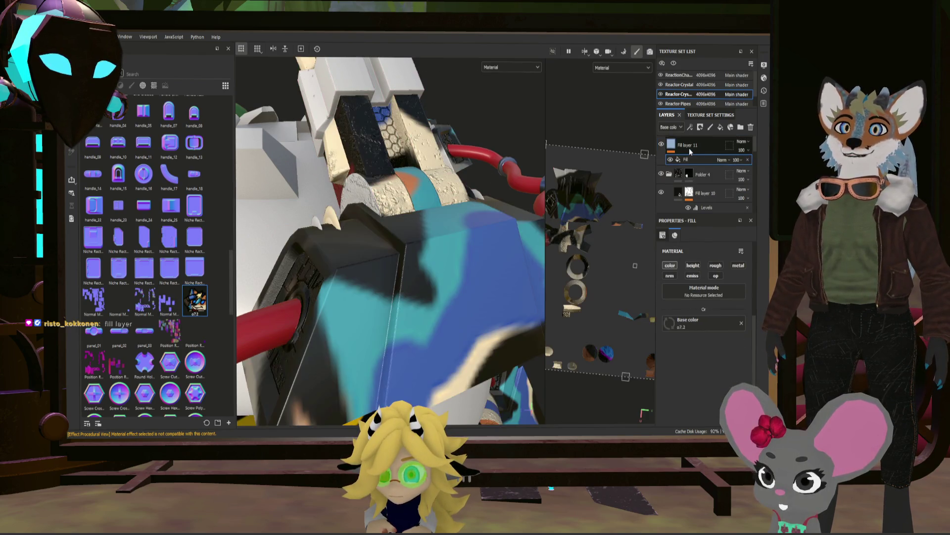
mouse_move(416, 222)
left_mouse_down("alt")
mouse_move(474, 236)
mouse_move(542, 149)
left_mouse_up("alt")
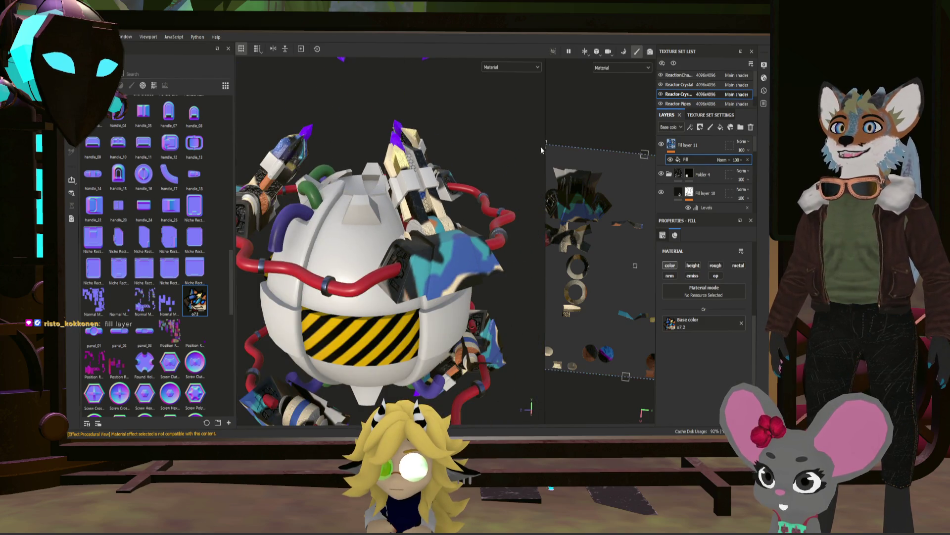
scroll(602, 223, "down", 5)
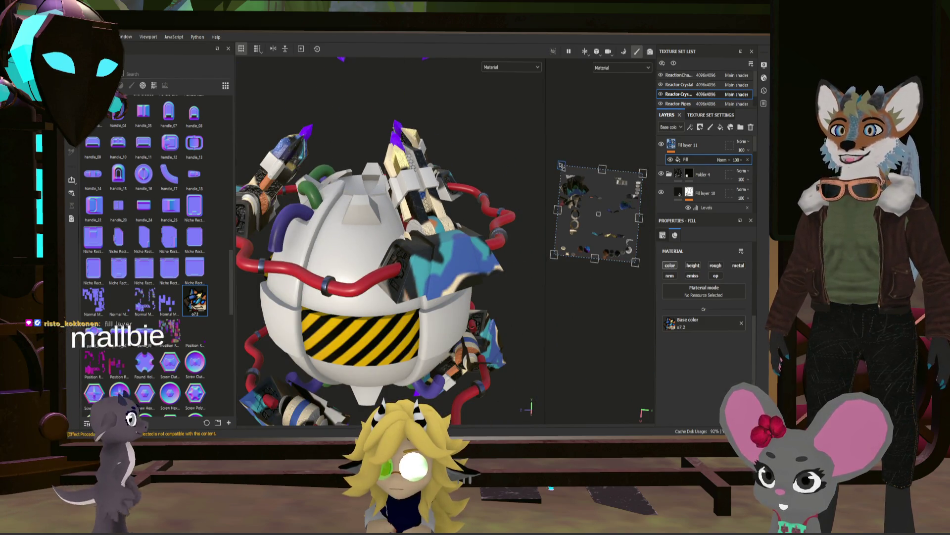
scroll(631, 255, "down", 5)
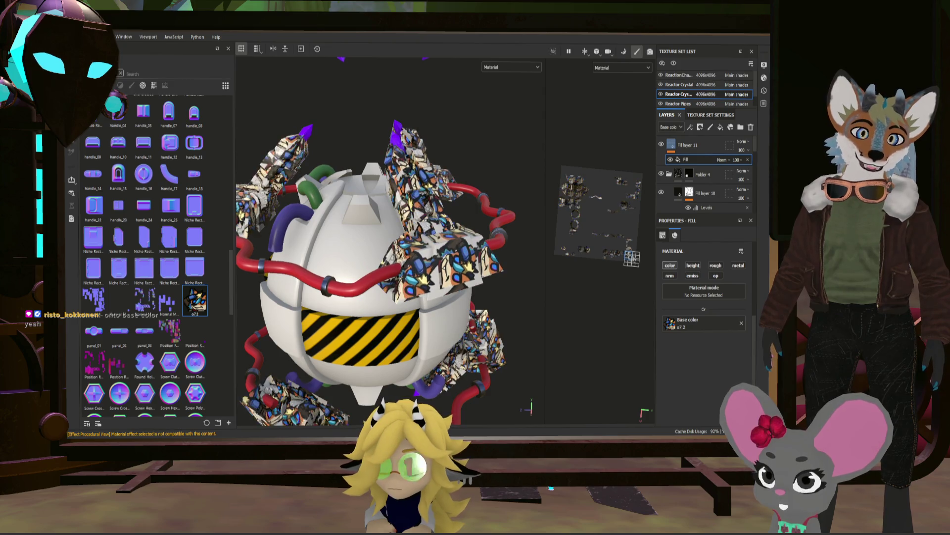
scroll(632, 257, "up", 3)
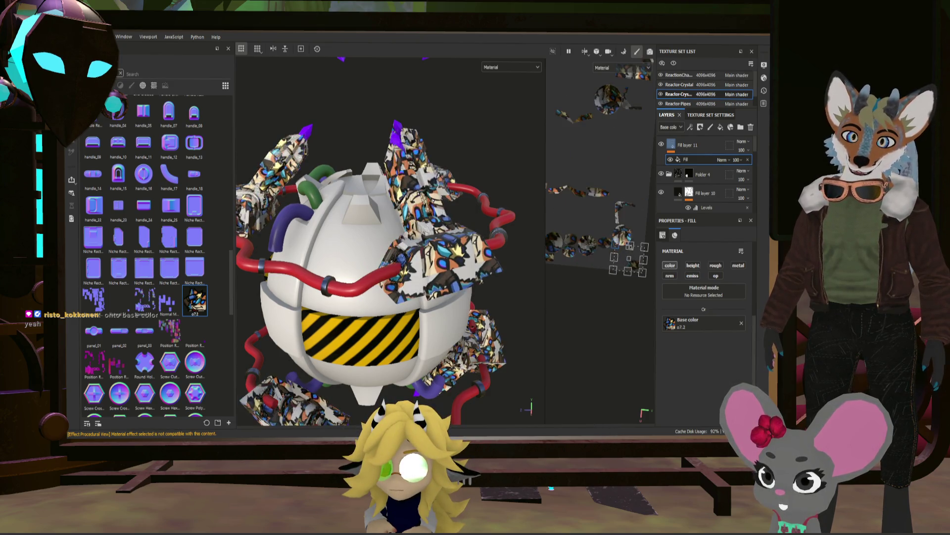
left_click_drag(632, 258, 565, 151)
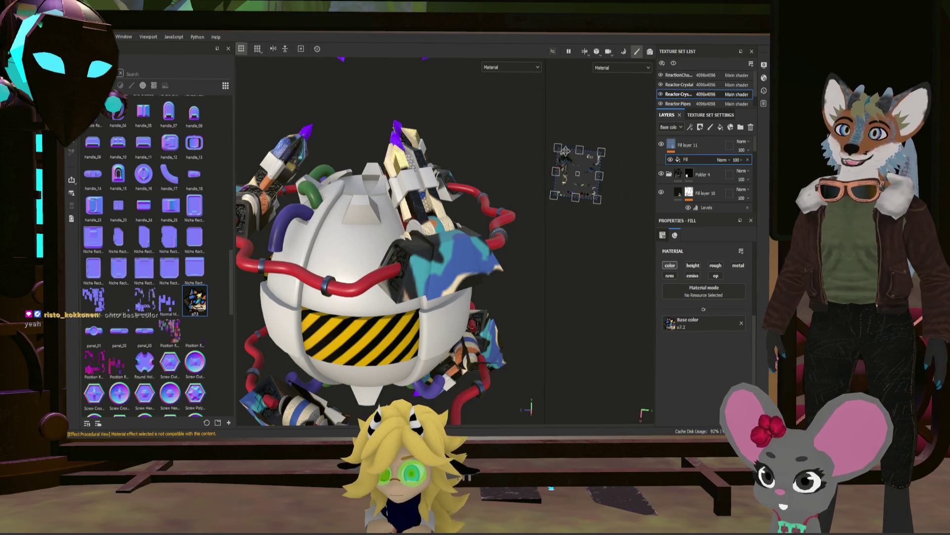
left_click_drag(599, 195, 600, 198)
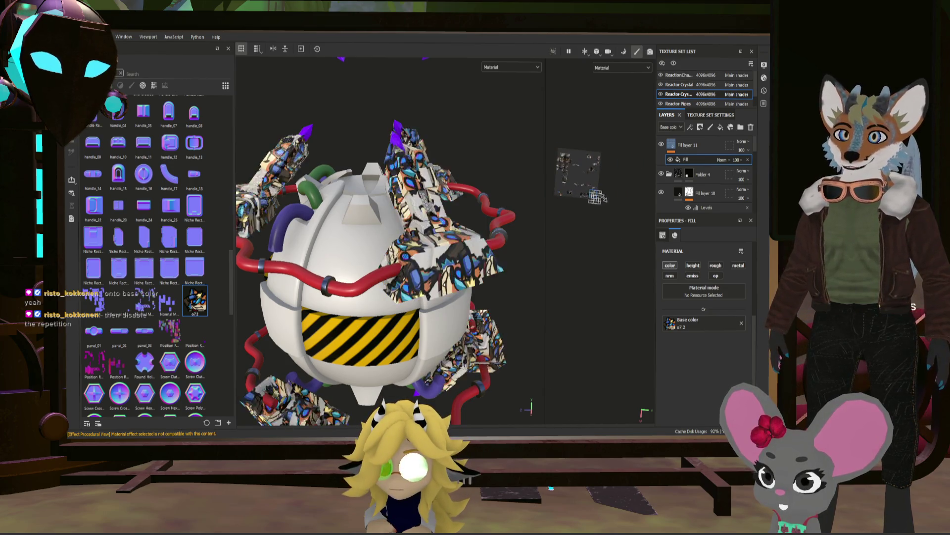
mouse_move(599, 198)
left_mouse_down()
mouse_move(601, 181)
mouse_move(626, 193)
left_mouse_up()
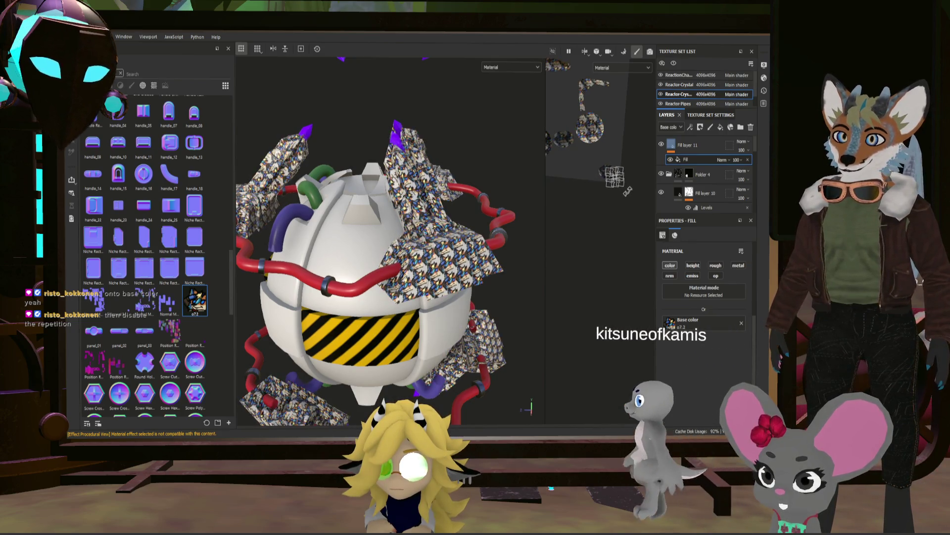
mouse_move(626, 192)
left_mouse_down()
mouse_move(613, 178)
mouse_move(503, 186)
left_mouse_up()
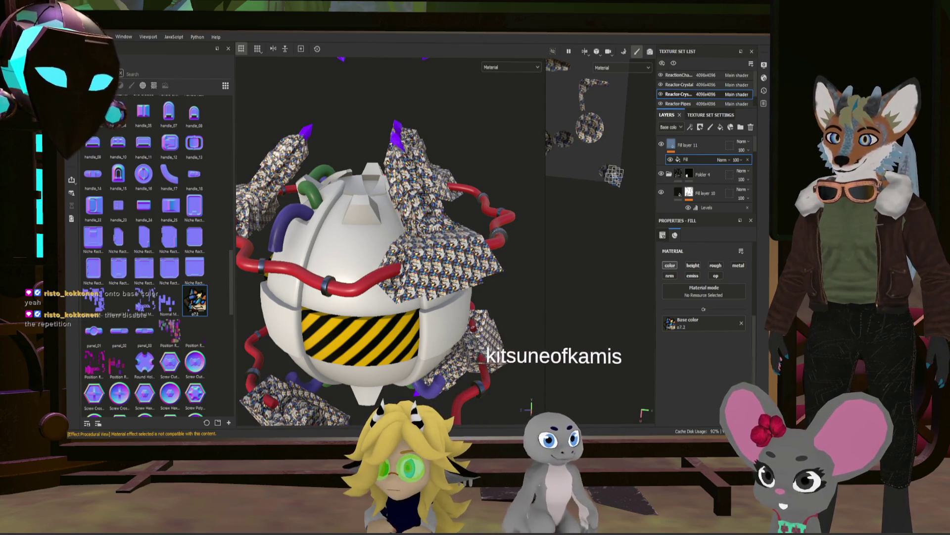
scroll(503, 187, "up", 3)
scroll(503, 187, "up", 3)
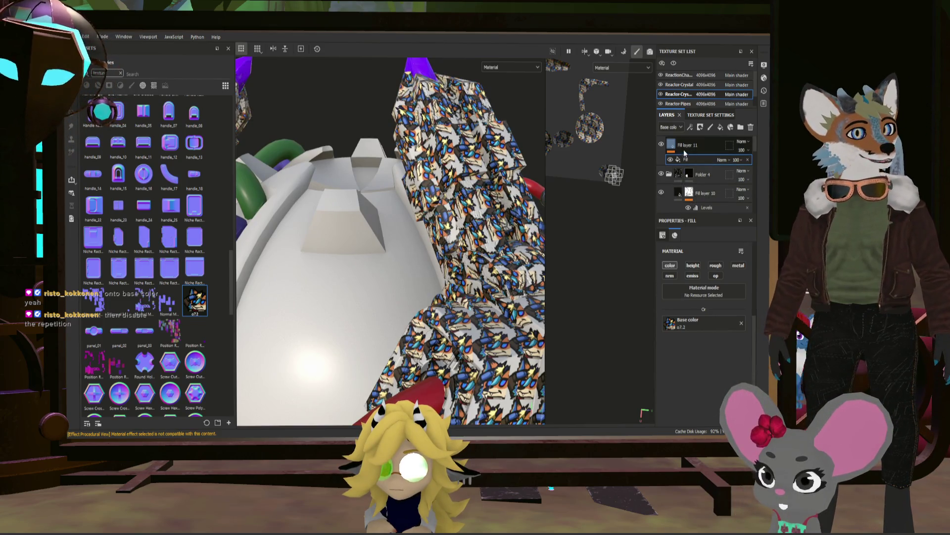
- Keep tiling scale mode and set UV Wrap to None so the sticker stops repeating
left_click(672, 147)
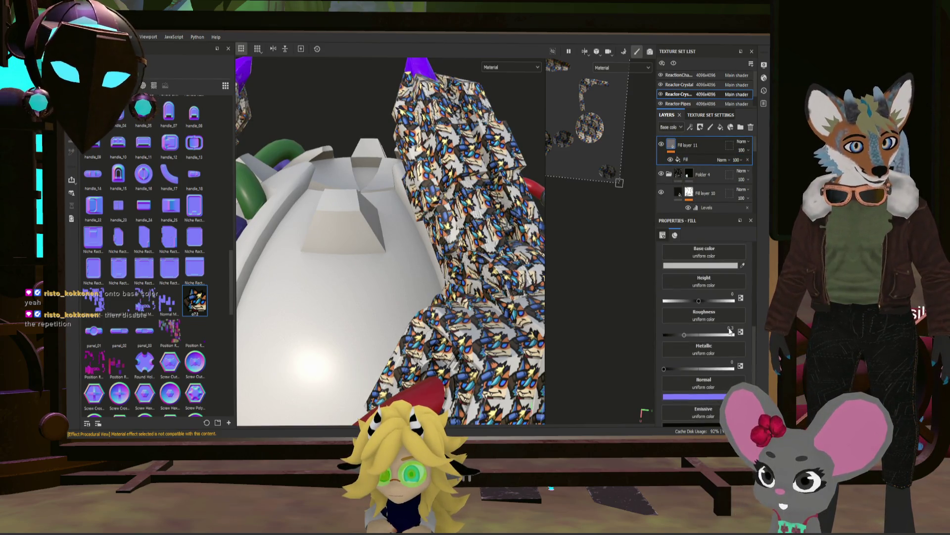
scroll(729, 329, "down", 5)
scroll(728, 329, "up", 4)
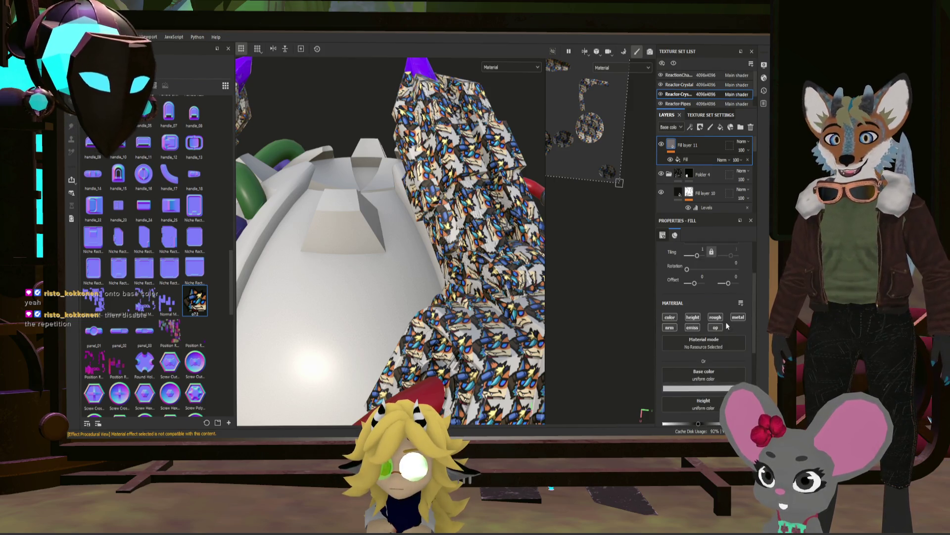
scroll(727, 326, "up", 1)
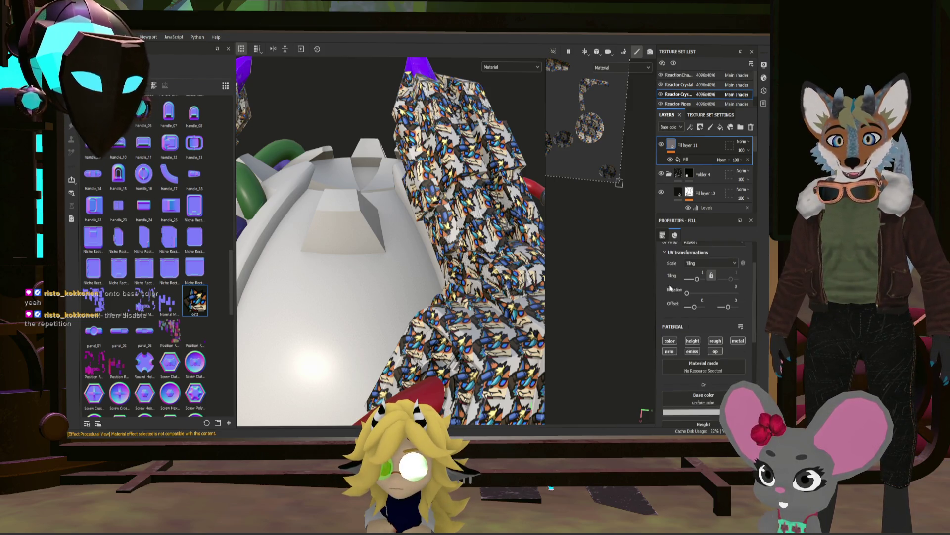
left_click(702, 264)
left_click(706, 262)
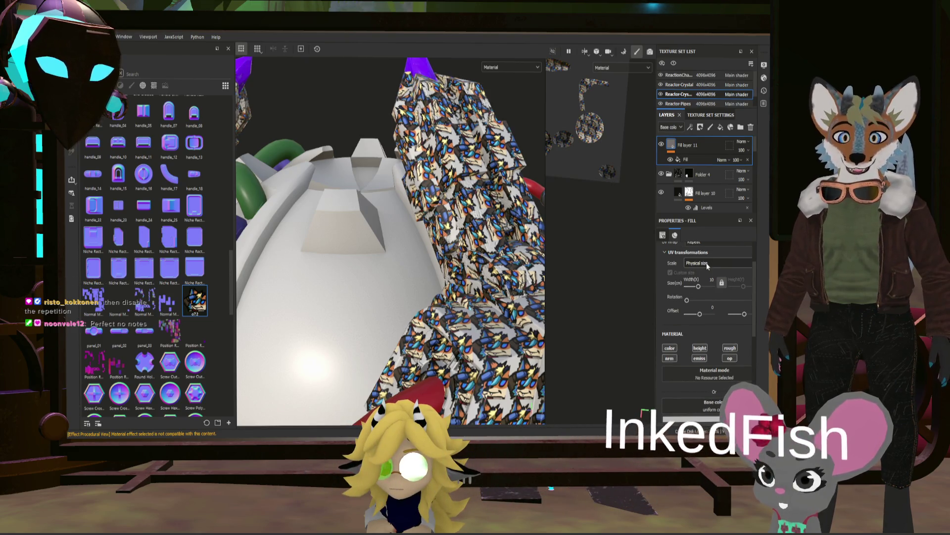
left_click(704, 263)
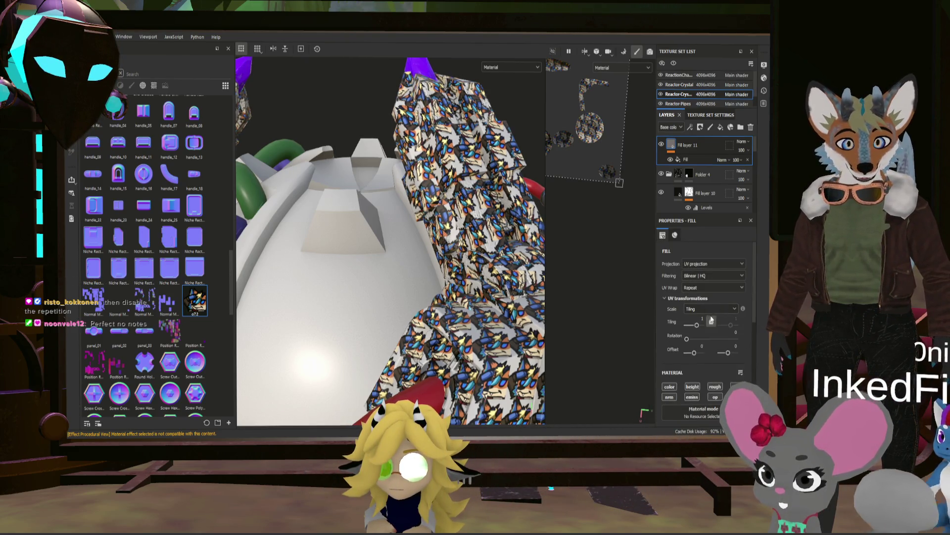
left_click(712, 287)
left_click(696, 299)
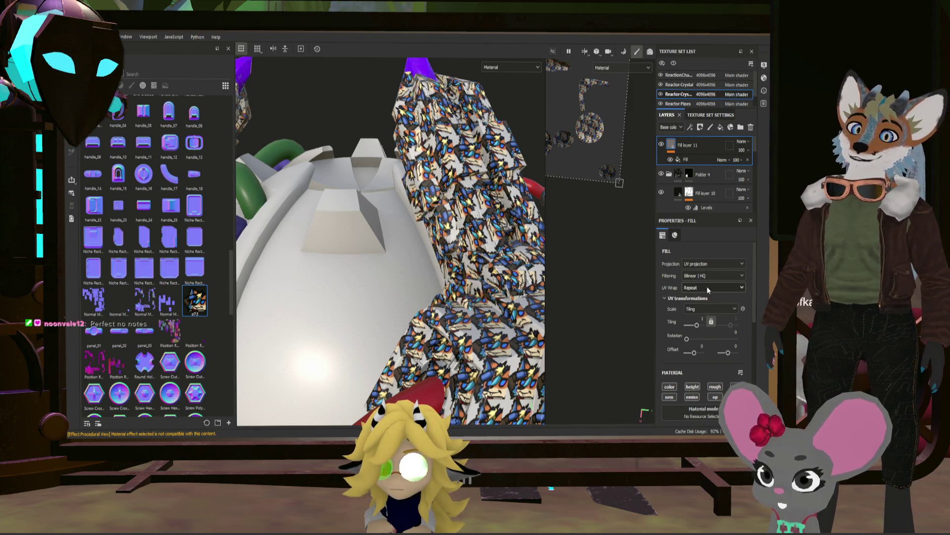
left_click(694, 162)
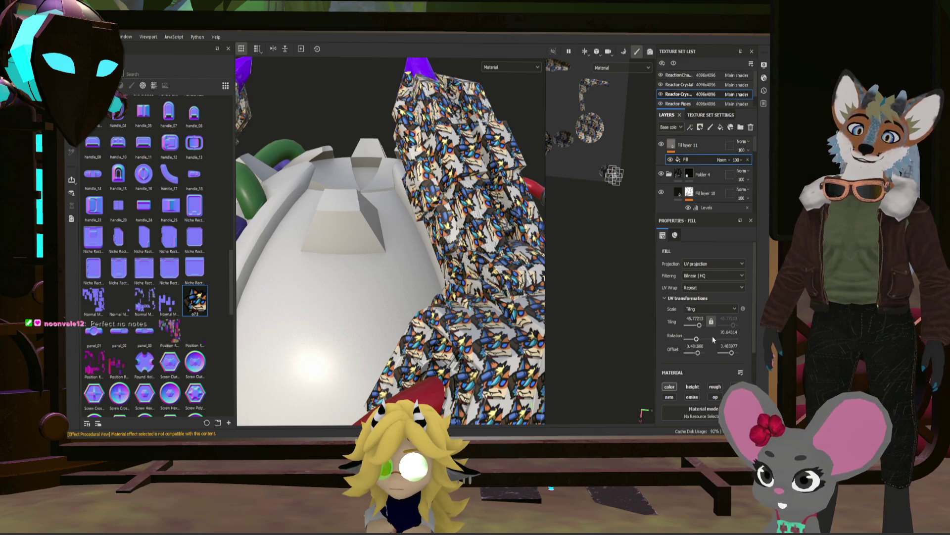
left_click(703, 286)
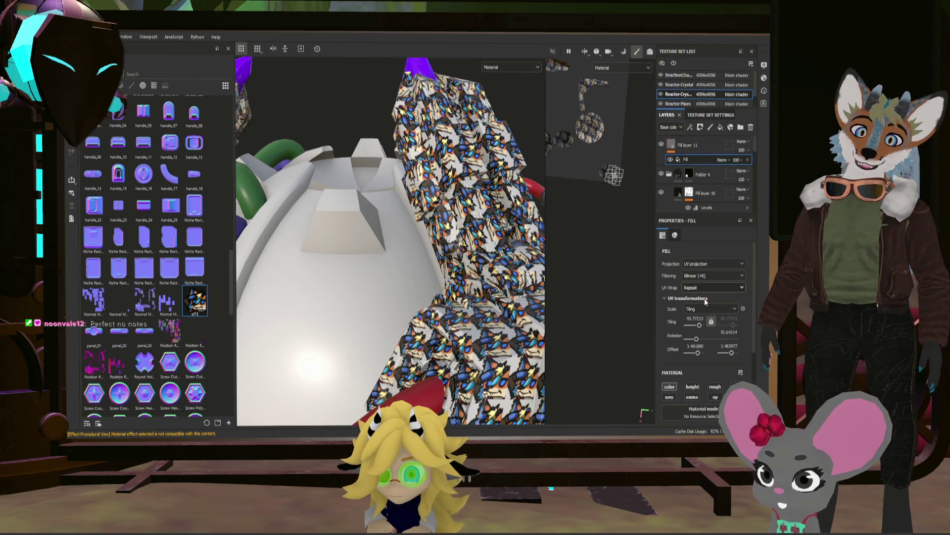
left_click(705, 297)
scroll(612, 178, "up", 2)
scroll(612, 178, "up", 2)
scroll(612, 178, "up", 2)
scroll(612, 182, "up", 2)
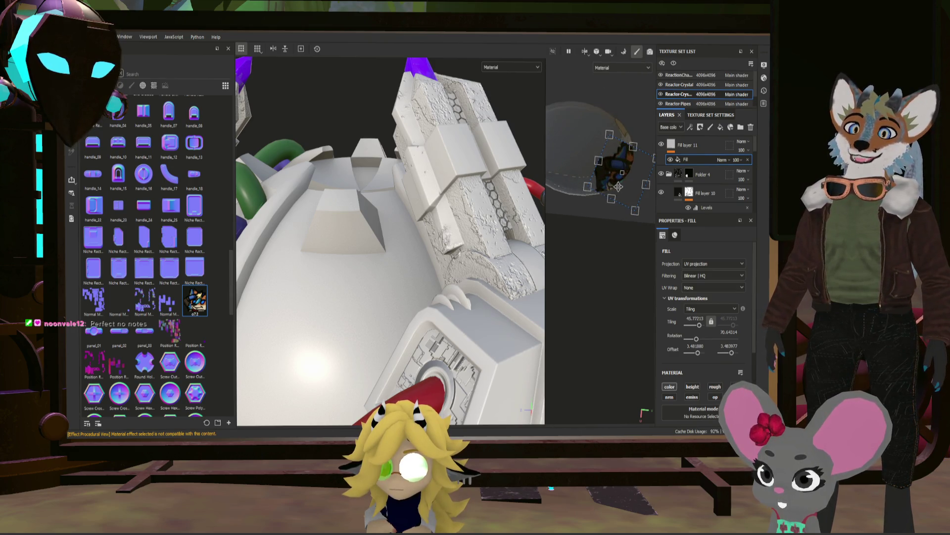
scroll(594, 141, "down", 2)
scroll(594, 141, "down", 2)
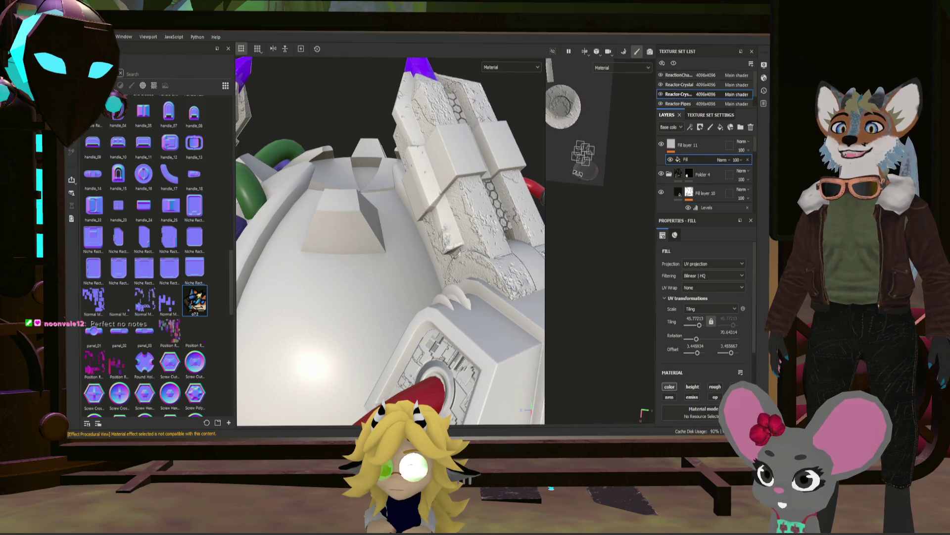
scroll(595, 142, "down", 2)
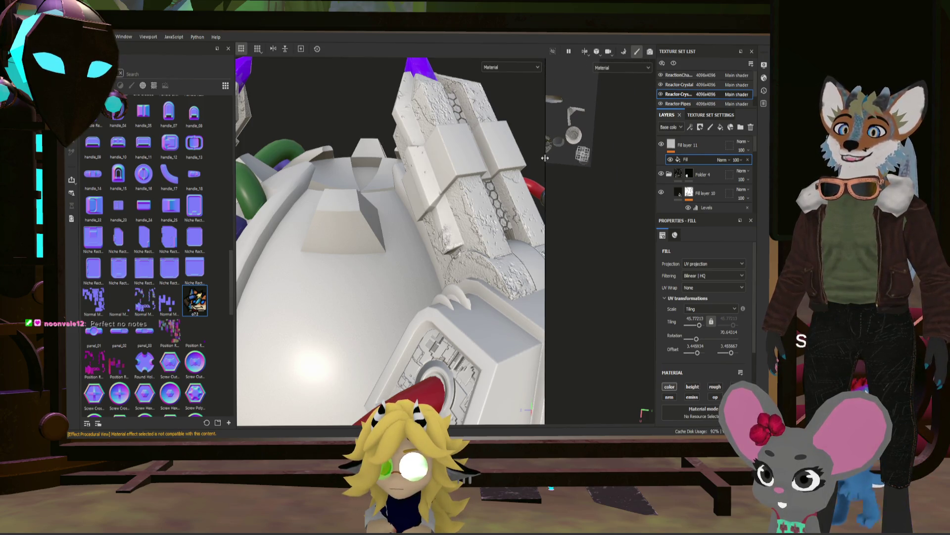
- Widen the 2D UV view beside the 3D view to show the whole texture sheet
left_click_drag(545, 158, 425, 155)
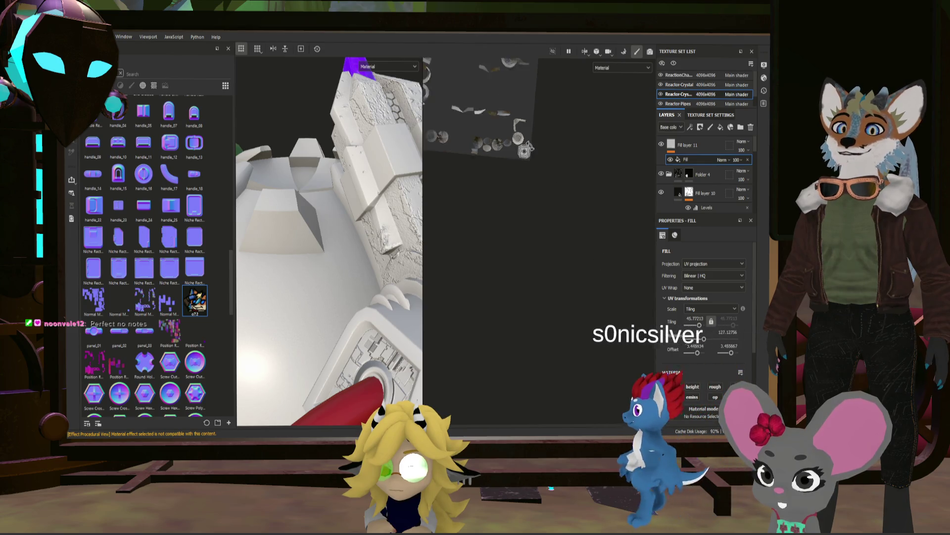
scroll(576, 237, "up", 3)
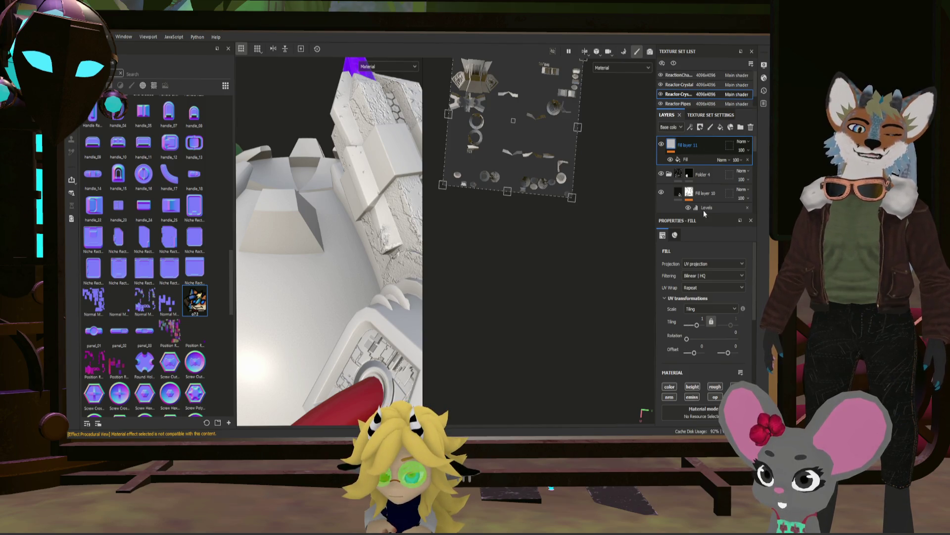
- Replace Fill layer 11 with the sticker dropped onto Folder 4 and shrink it to about 13.8 tiling
key("Delete")
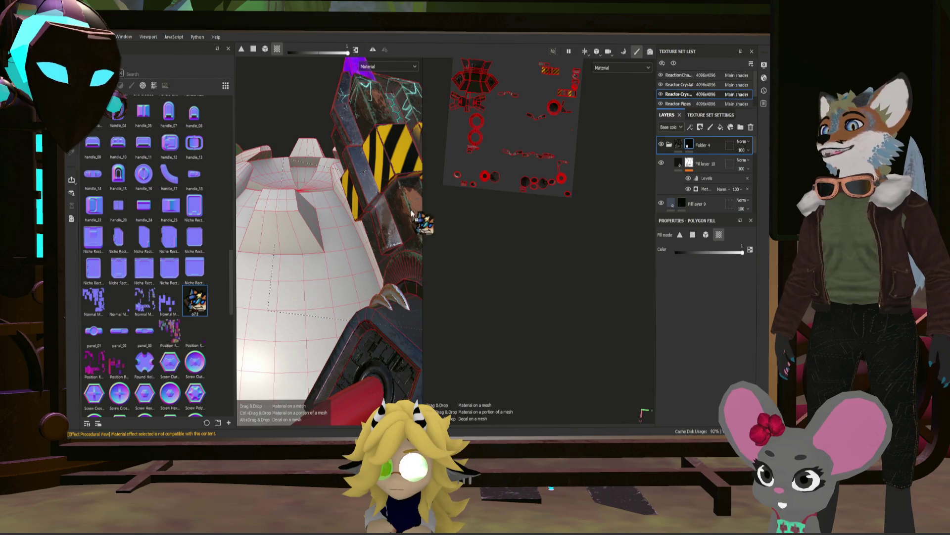
left_click_drag(412, 213, 209, 347)
mouse_move(195, 301)
left_mouse_down()
mouse_move(721, 145)
mouse_move(703, 140)
left_mouse_up()
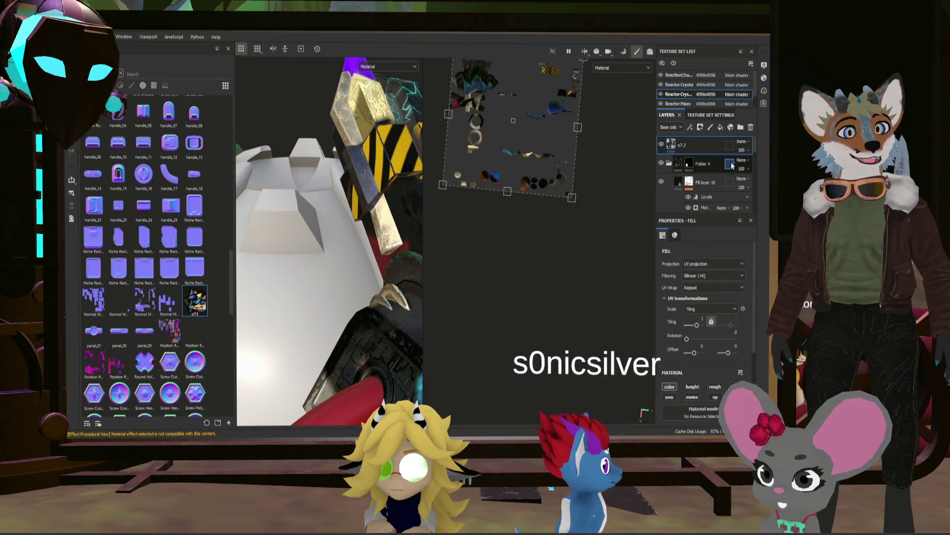
scroll(526, 167, "down", 3)
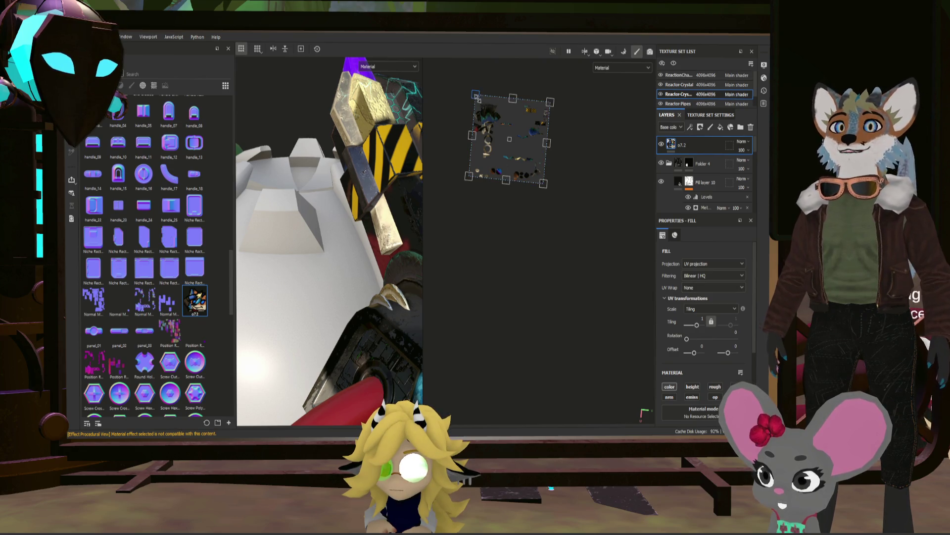
left_click_drag(545, 184, 483, 108)
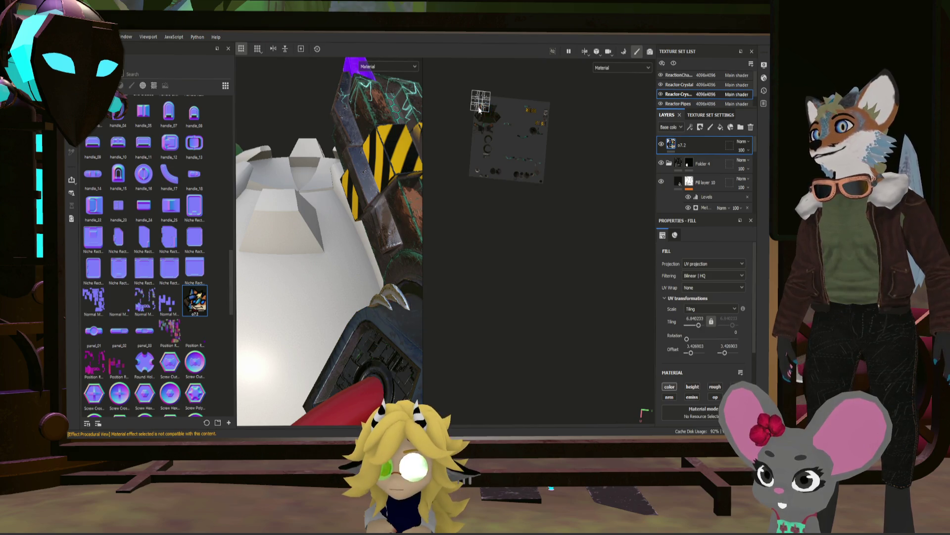
scroll(479, 108, "up", 2)
scroll(483, 104, "up", 2)
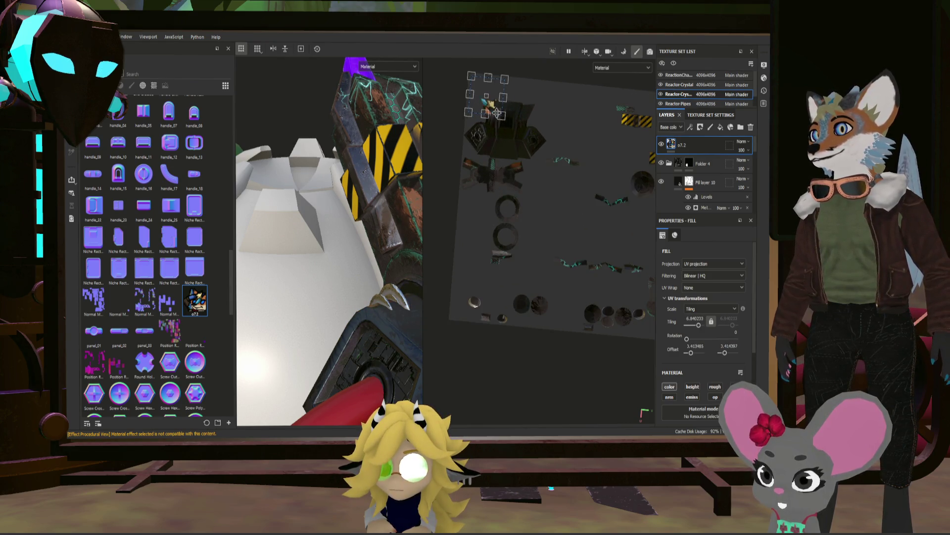
left_click_drag(379, 278, 389, 265, "alt")
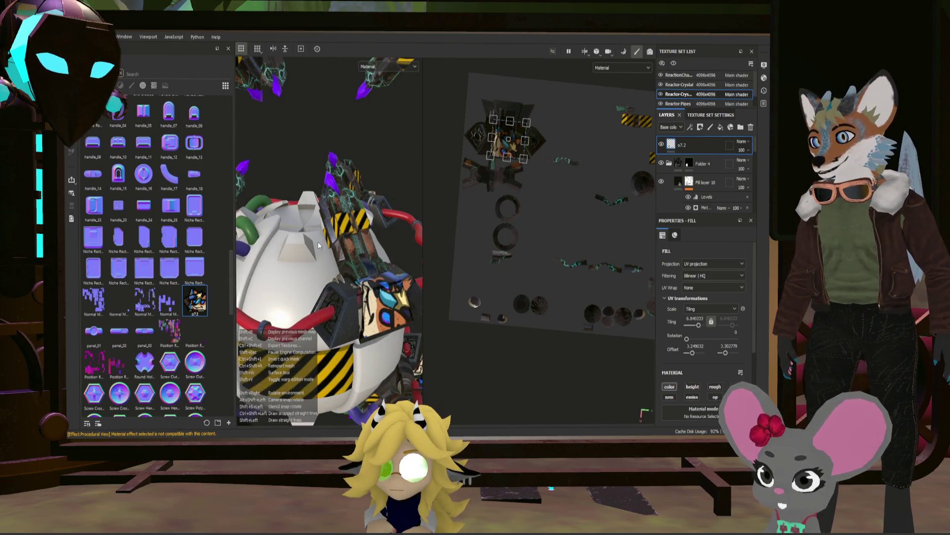
left_click_drag(525, 159, 511, 144)
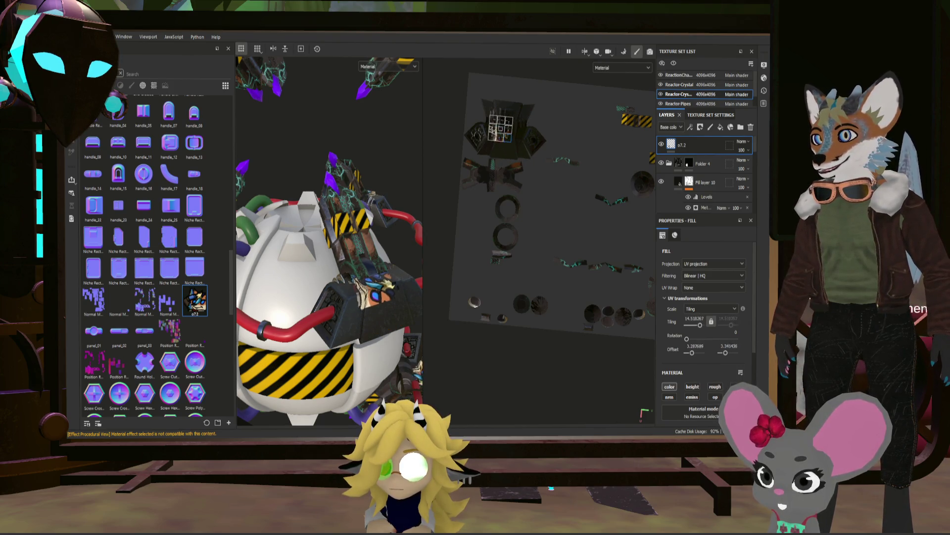
scroll(521, 266, "up", 3)
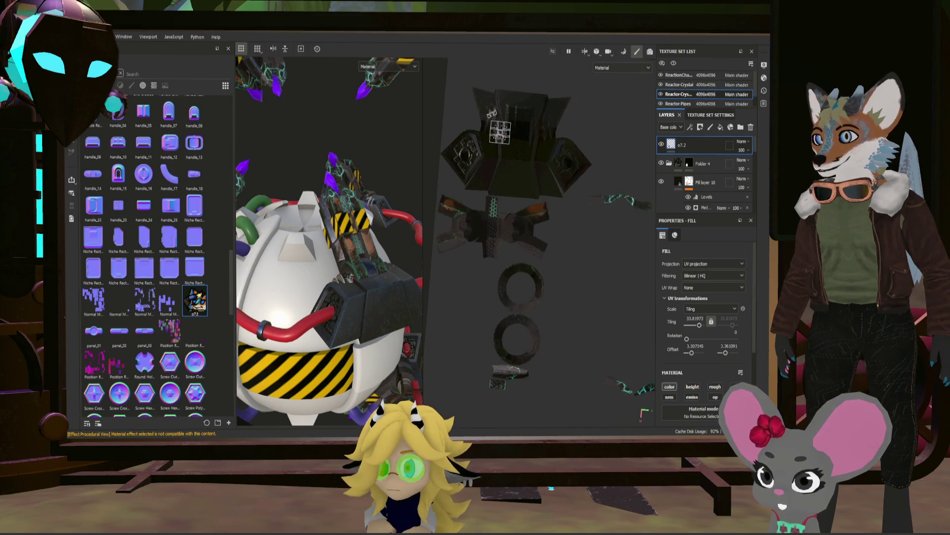
scroll(520, 266, "up", 3)
scroll(519, 266, "up", 3)
- Offset, rotate about 67° and shrink the fox-face sticker onto the side panel at 71.9 tiling
left_click_drag(520, 266, 529, 299)
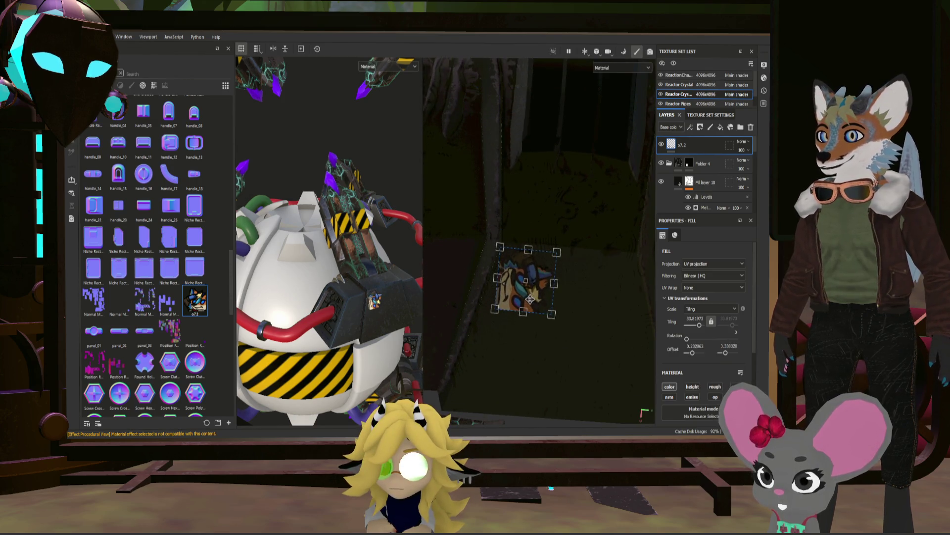
left_click_drag(576, 336, 538, 357)
mouse_move(372, 298)
left_mouse_down("alt")
mouse_move(347, 311)
mouse_move(333, 286)
mouse_move(373, 268)
mouse_move(314, 250)
mouse_move(347, 251)
left_mouse_up("alt")
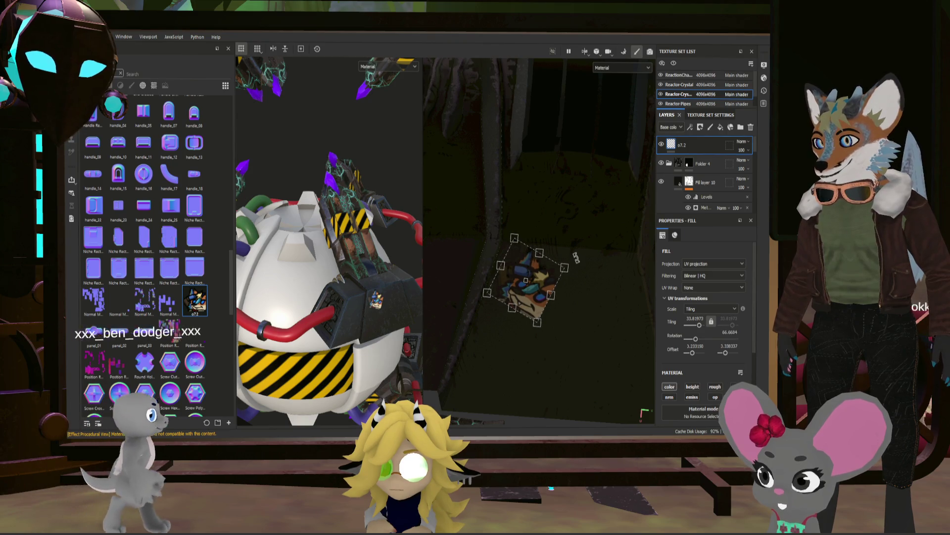
scroll(313, 250, "up", 4)
scroll(338, 251, "up", 4)
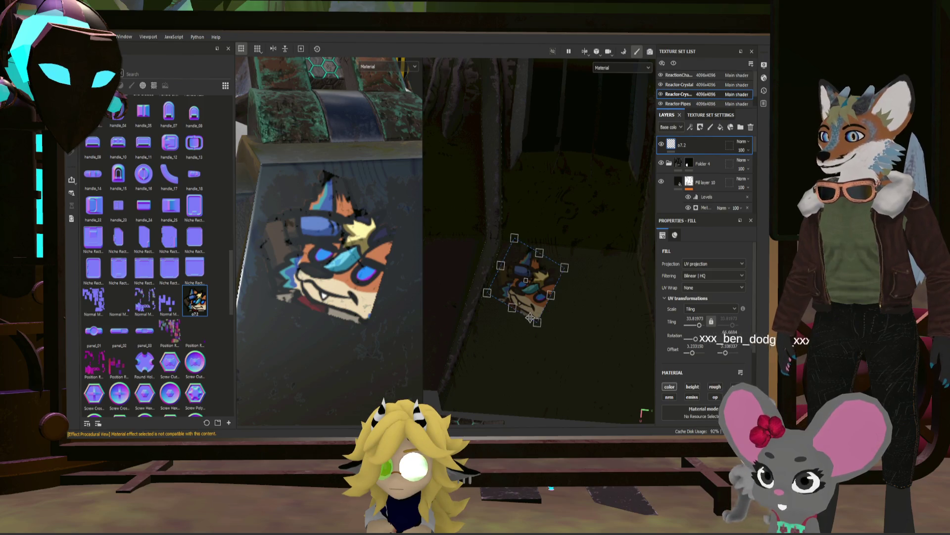
left_click_drag(530, 318, 519, 272)
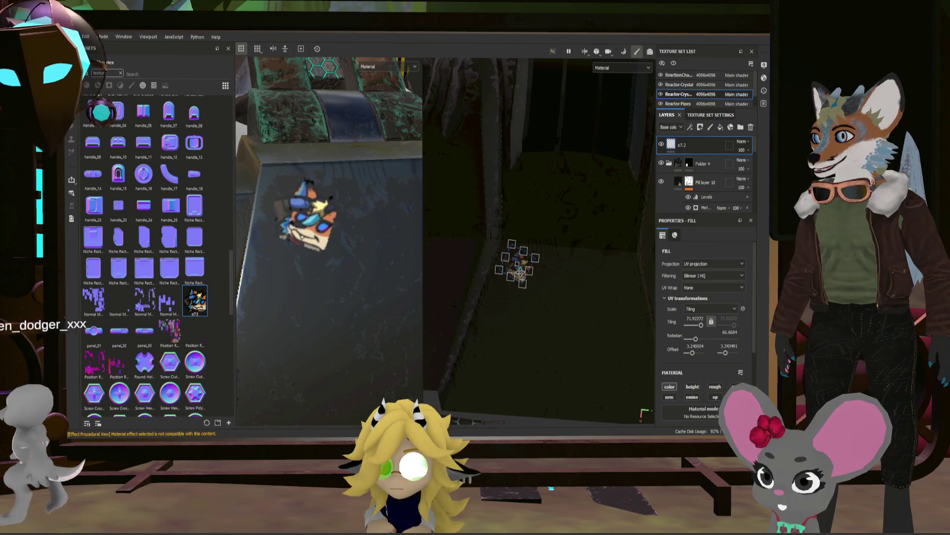
scroll(336, 243, "down", 3)
- Orbit, zoom and rotate the lighting to inspect the placed sticker
left_click_drag(319, 238, 309, 229, "alt")
mouse_move(310, 229)
right_mouse_down("alt")
mouse_move(348, 264)
mouse_move(349, 249)
right_mouse_up("alt")
right_click_drag(338, 249, 544, 238, "shift")
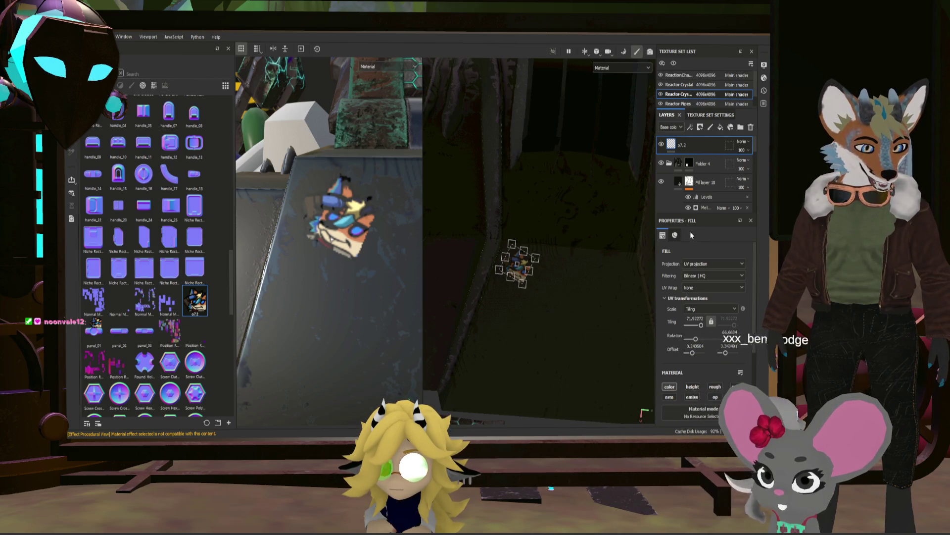
scroll(376, 273, "down", 5)
left_click_drag(363, 277, 392, 286, "alt")
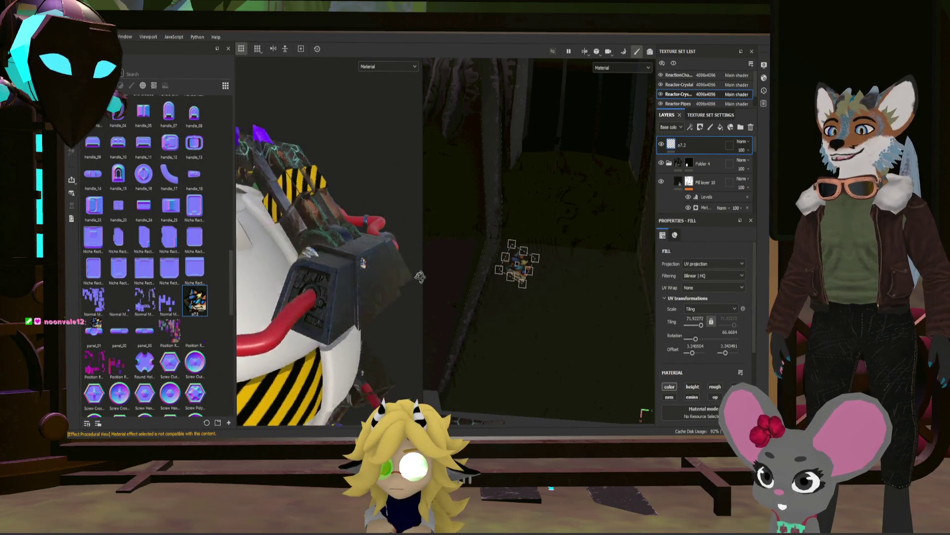
left_click_drag(391, 286, 373, 272, "alt")
scroll(373, 271, "down", 3)
scroll(373, 271, "down", 2)
scroll(384, 268, "up", 5)
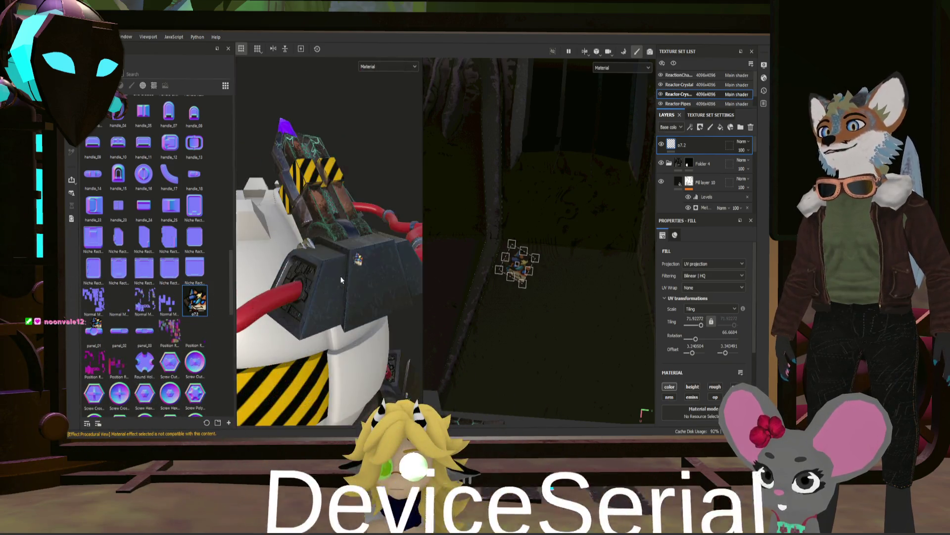
scroll(342, 251, "up", 3)
scroll(374, 254, "down", 2)
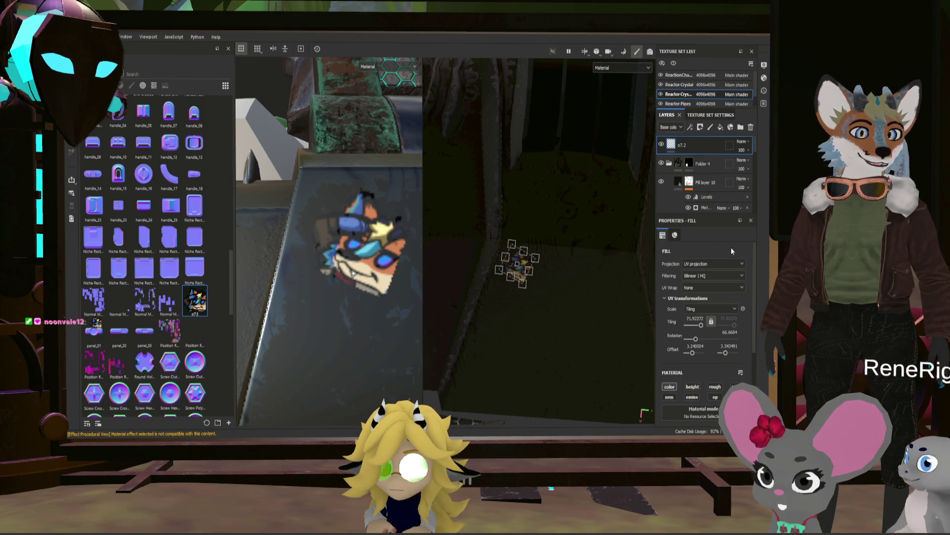
scroll(744, 302, "down", 2)
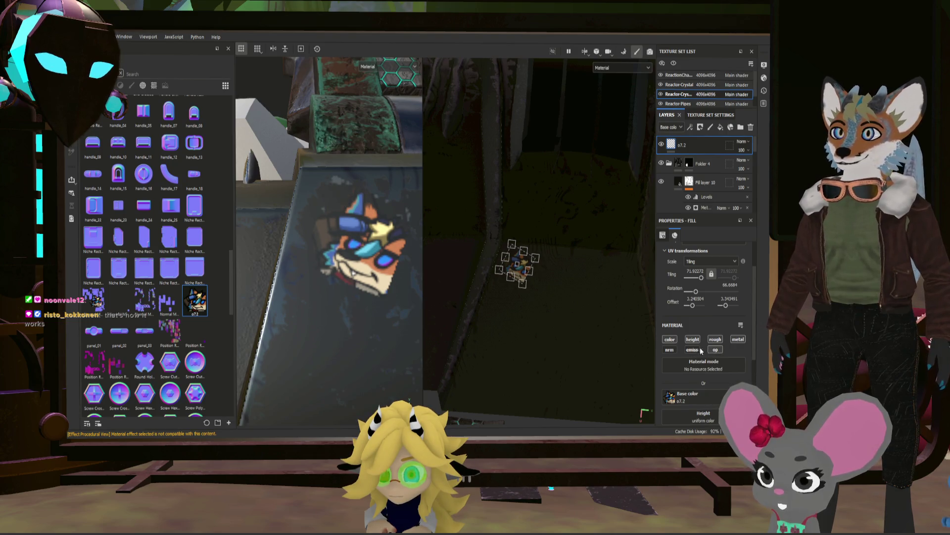
scroll(341, 287, "up", 1)
scroll(341, 287, "up", 2)
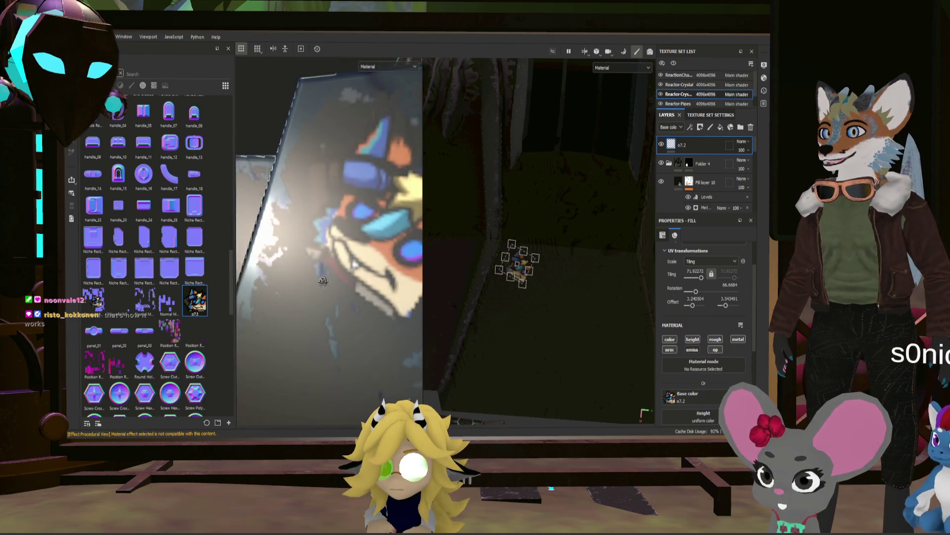
scroll(341, 286, "up", 1)
scroll(713, 341, "down", 5)
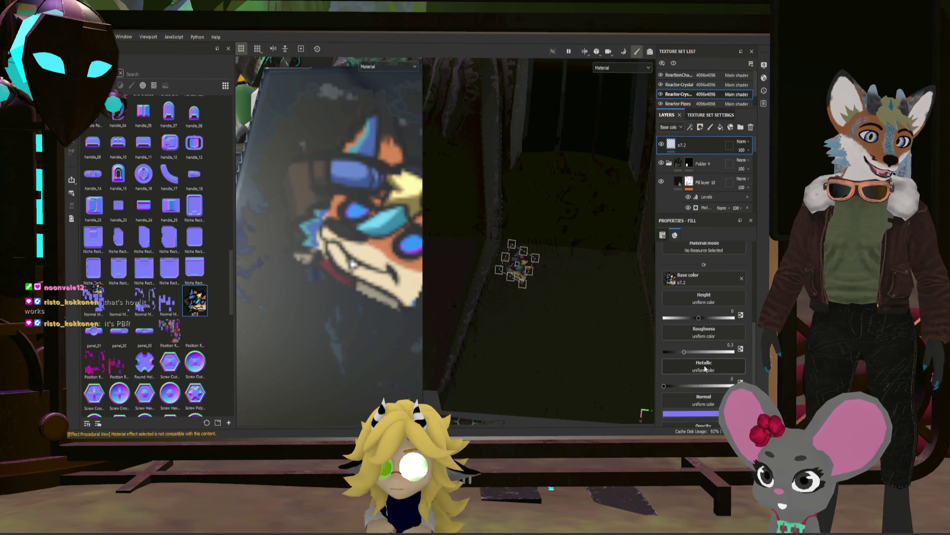
- Raise the fox-face sticker's Height channel to about 0.57 so it stands proud of the panel
left_click_drag(702, 318, 698, 320)
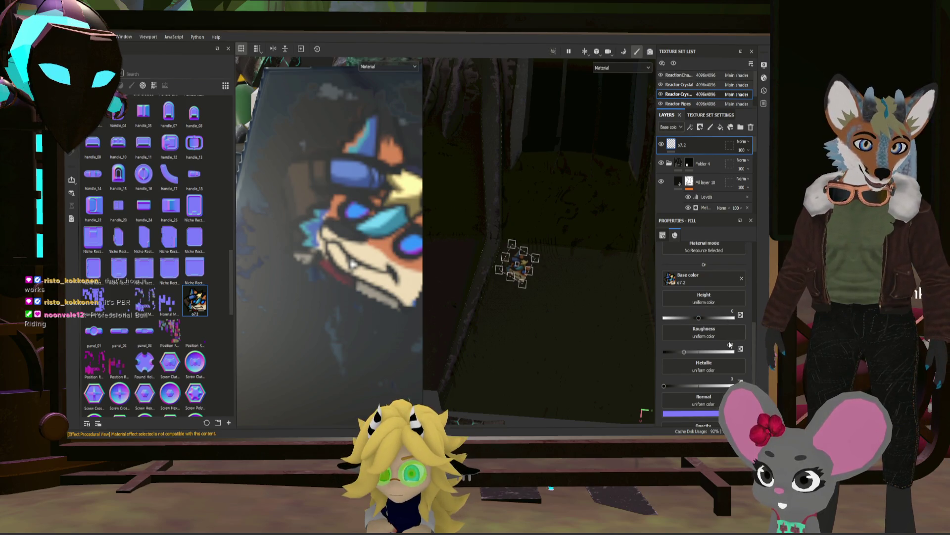
scroll(726, 344, "up", 2)
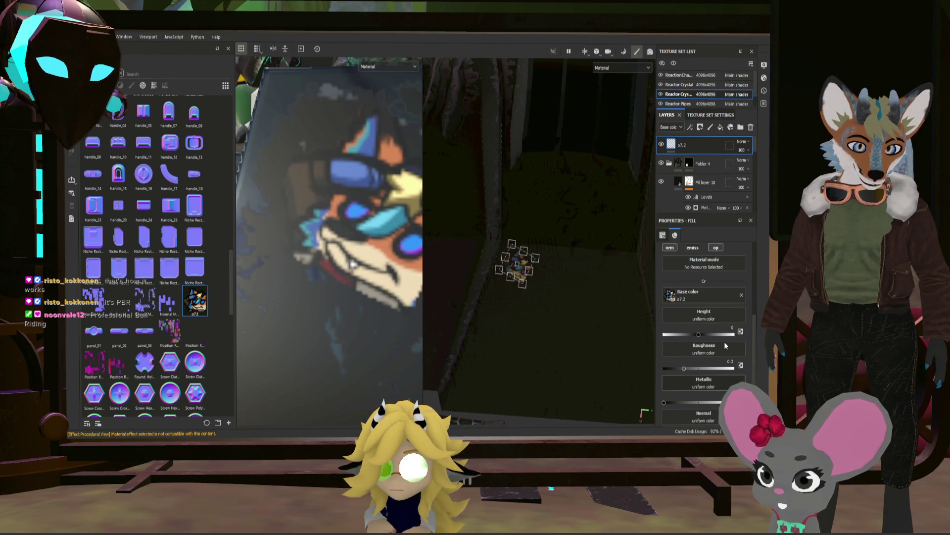
scroll(725, 341, "up", 2)
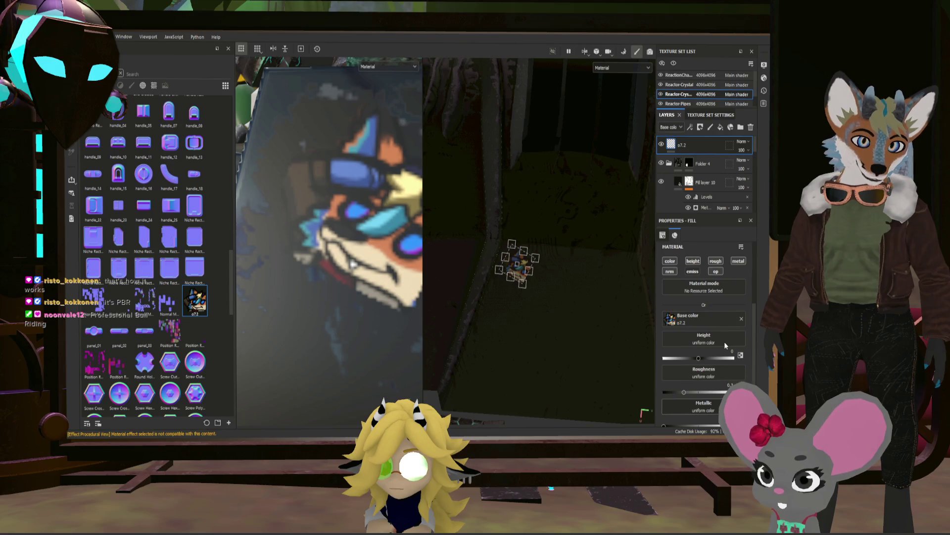
scroll(724, 342, "up", 2)
left_click(704, 383)
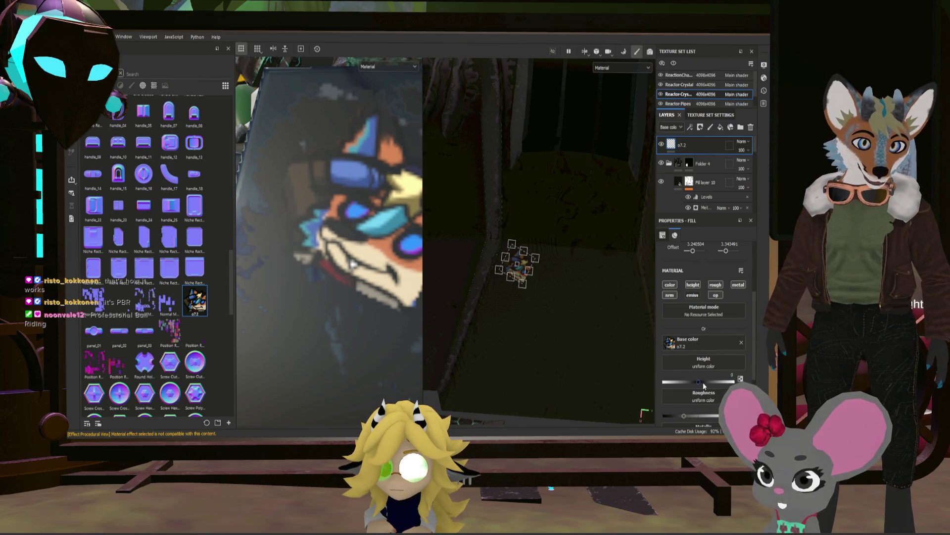
left_click_drag(707, 384, 719, 383)
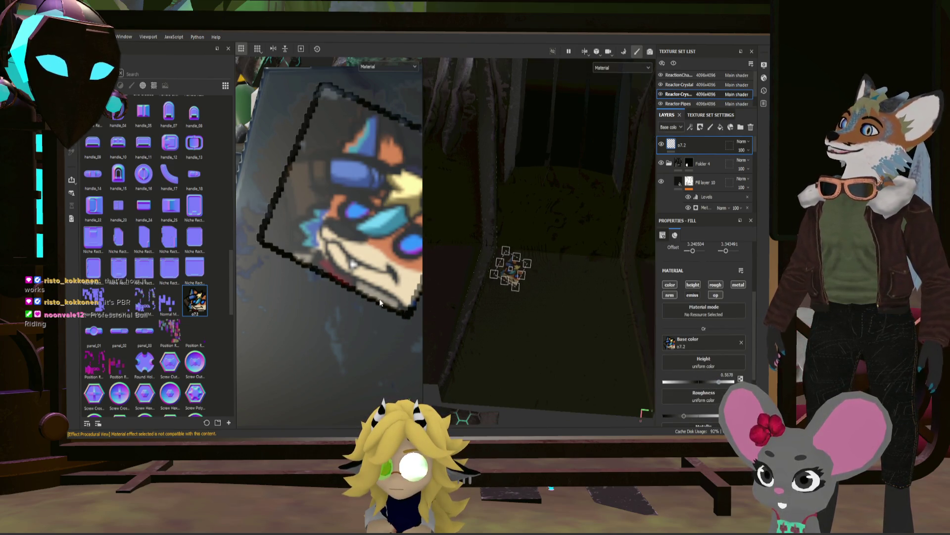
scroll(369, 304, "down", 5)
mouse_move(369, 303)
left_mouse_down("alt")
mouse_move(341, 274)
mouse_move(358, 291)
left_mouse_up("alt")
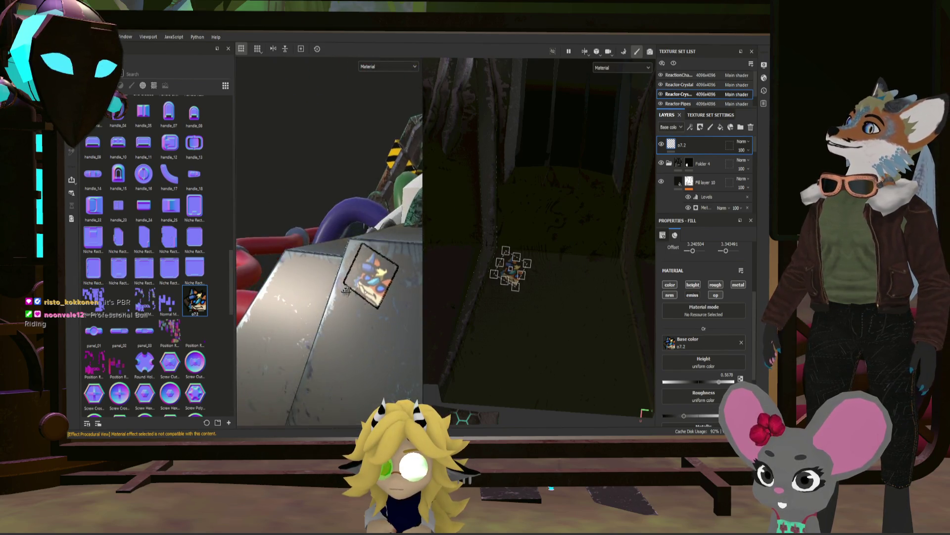
scroll(700, 403, "down", 2)
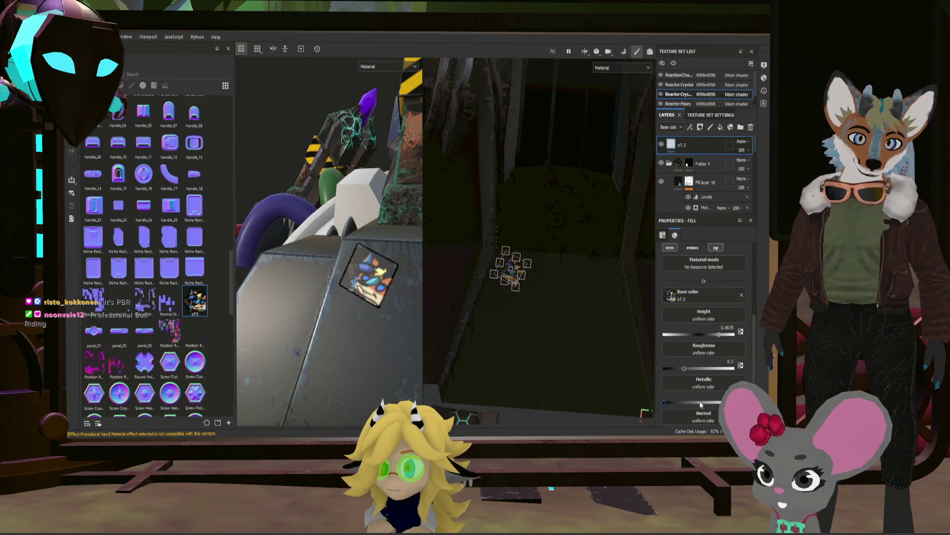